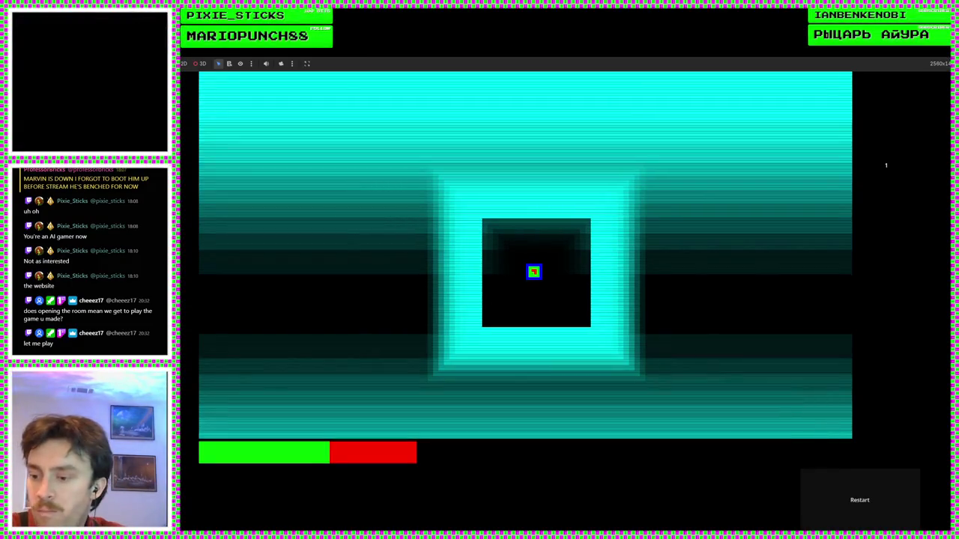
- Stop the running game and return to the level scene's 2D view
{"action": "key", "text": "F8"}
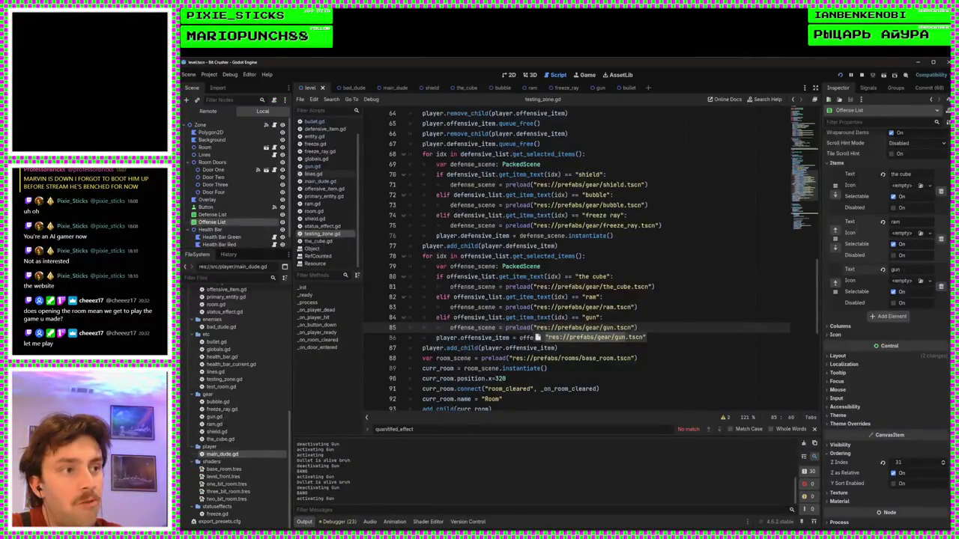
{"action": "left_click", "coordinate": [510, 75]}
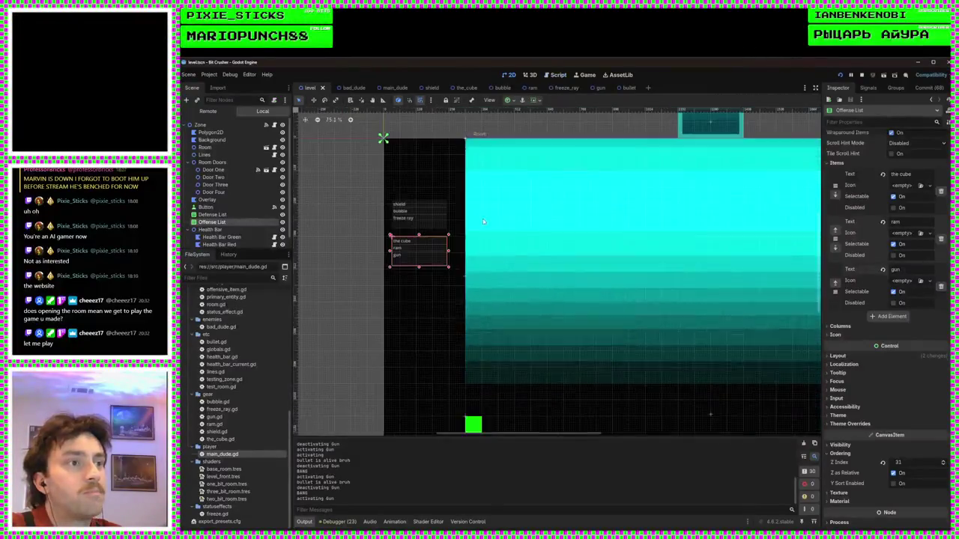
{"action": "scroll", "coordinate": [483, 222], "scroll_direction": "down", "scroll_amount": 3}
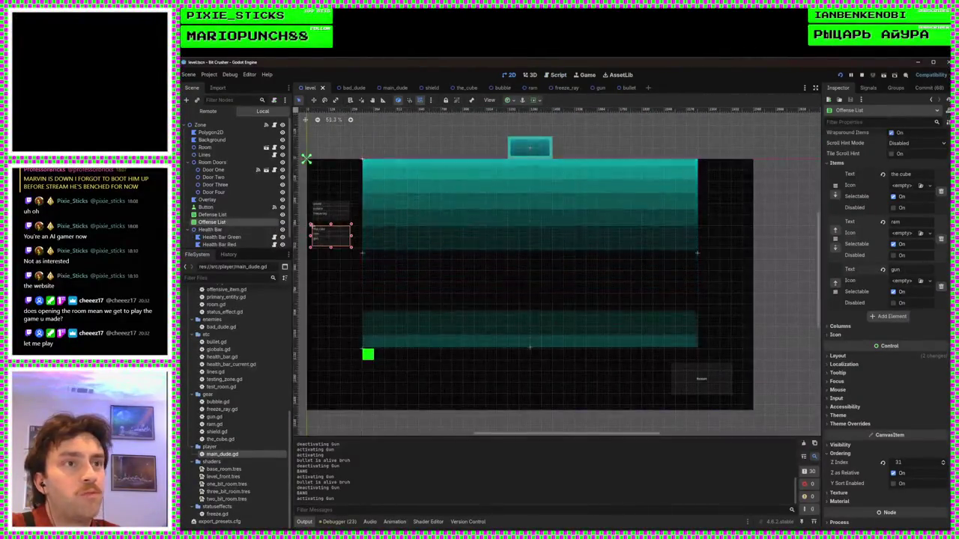
- Run the game once more as a test, stop it, and deselect the Offense List
{"action": "key", "text": "F5"}
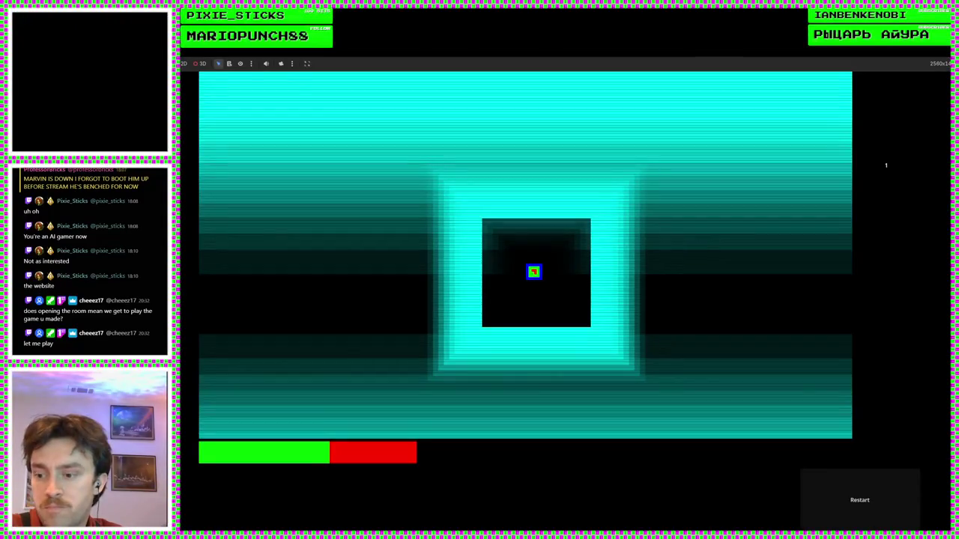
{"action": "key", "text": "F8"}
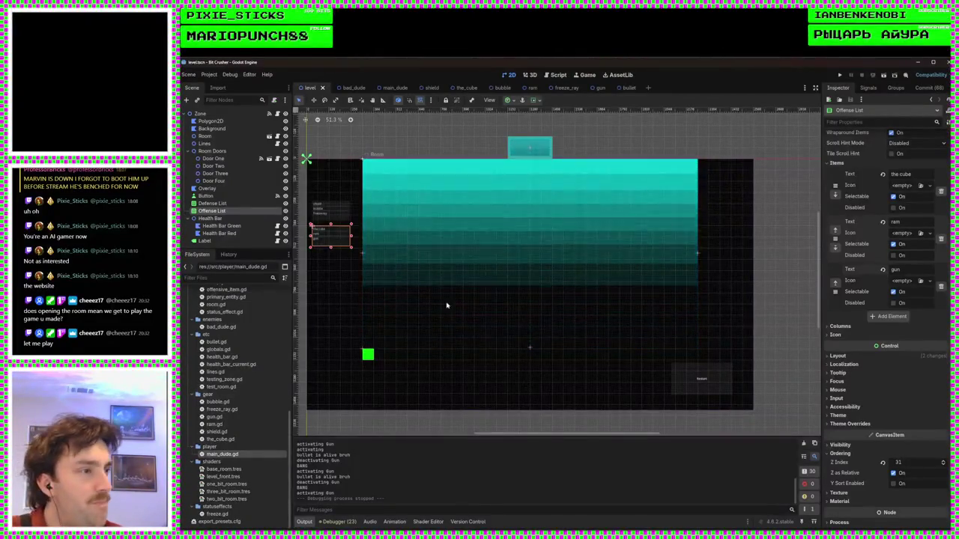
{"action": "scroll", "coordinate": [387, 285], "scroll_direction": "up", "scroll_amount": 1}
{"action": "scroll", "coordinate": [662, 305], "scroll_direction": "down", "scroll_amount": 1}
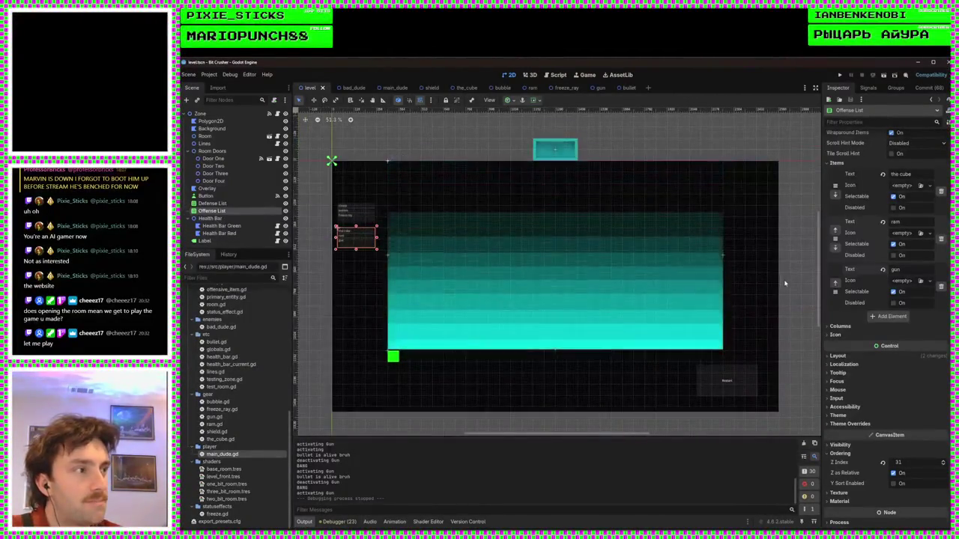
{"action": "left_click", "coordinate": [786, 280]}
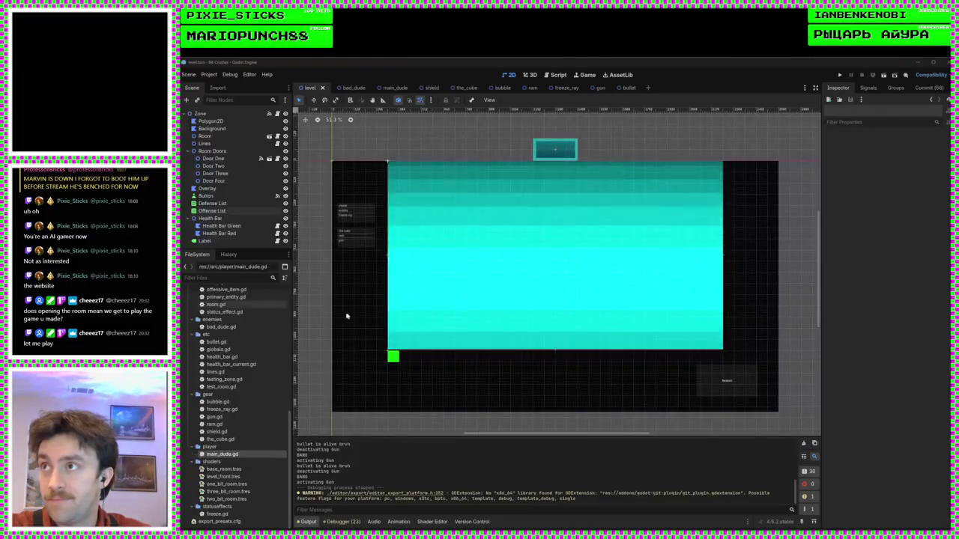
{"action": "scroll", "coordinate": [630, 278], "scroll_direction": "up", "scroll_amount": 3}
{"action": "scroll", "coordinate": [360, 293], "scroll_direction": "down", "scroll_amount": 1}
{"action": "scroll", "coordinate": [792, 167], "scroll_direction": "up", "scroll_amount": 5}
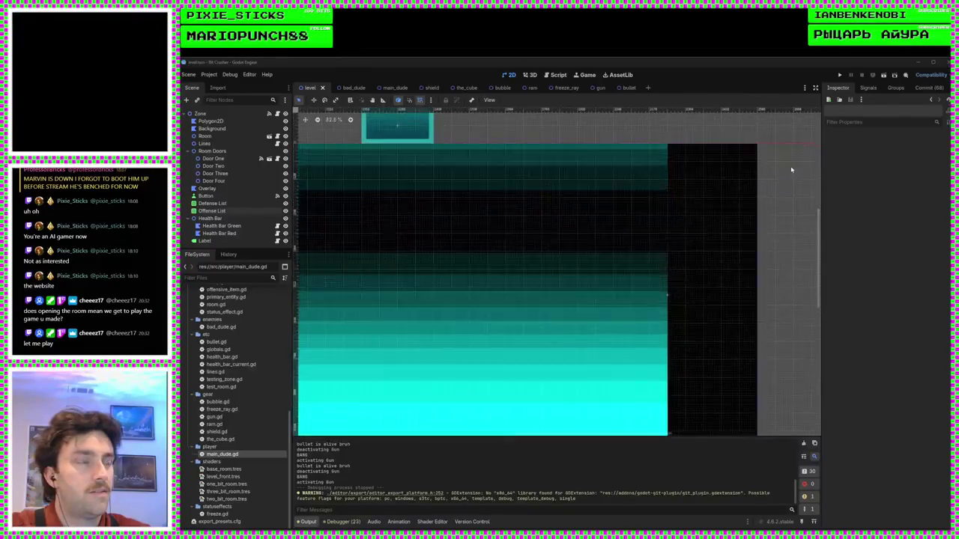
{"action": "scroll", "coordinate": [824, 189], "scroll_direction": "up", "scroll_amount": 2}
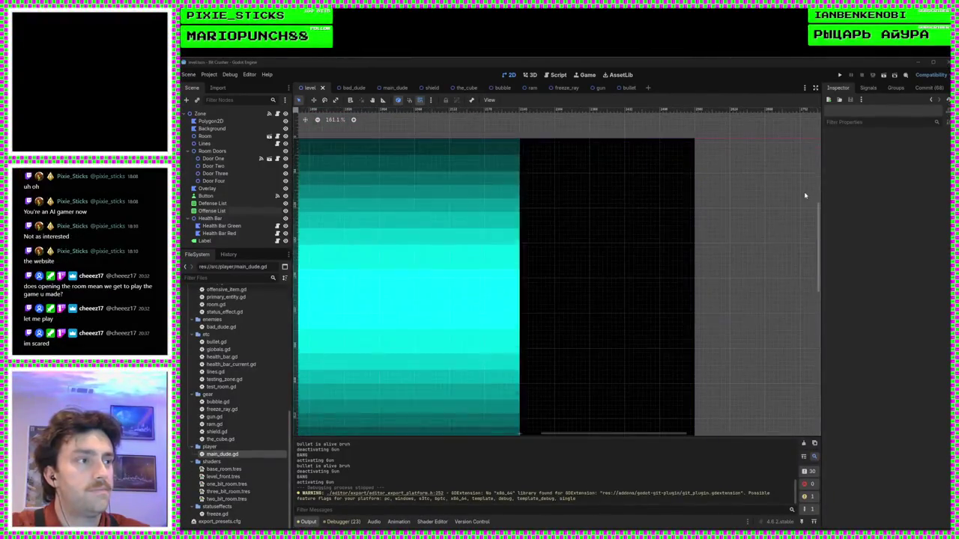
{"action": "scroll", "coordinate": [576, 231], "scroll_direction": "up", "scroll_amount": 1}
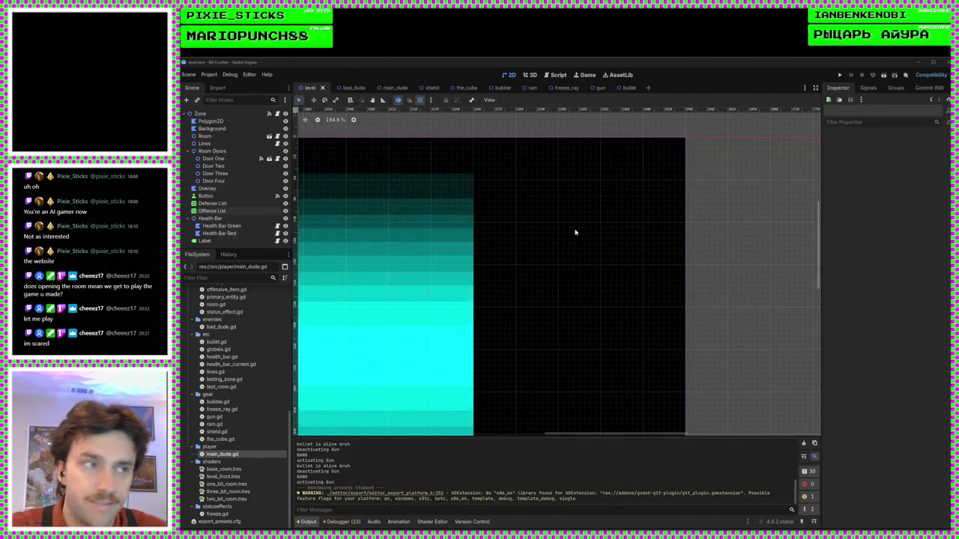
{"action": "scroll", "coordinate": [611, 215], "scroll_direction": "up", "scroll_amount": 2}
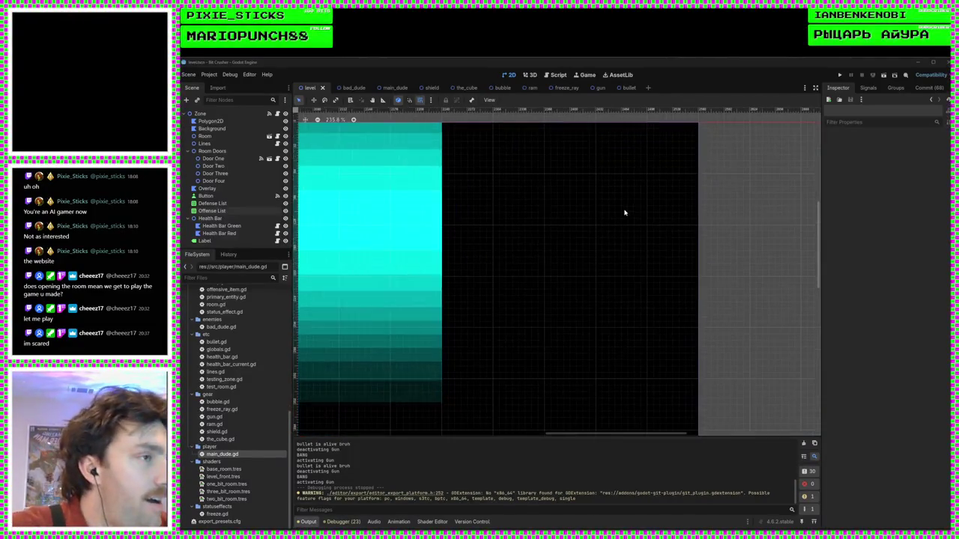
{"action": "scroll", "coordinate": [447, 237], "scroll_direction": "down", "scroll_amount": 1}
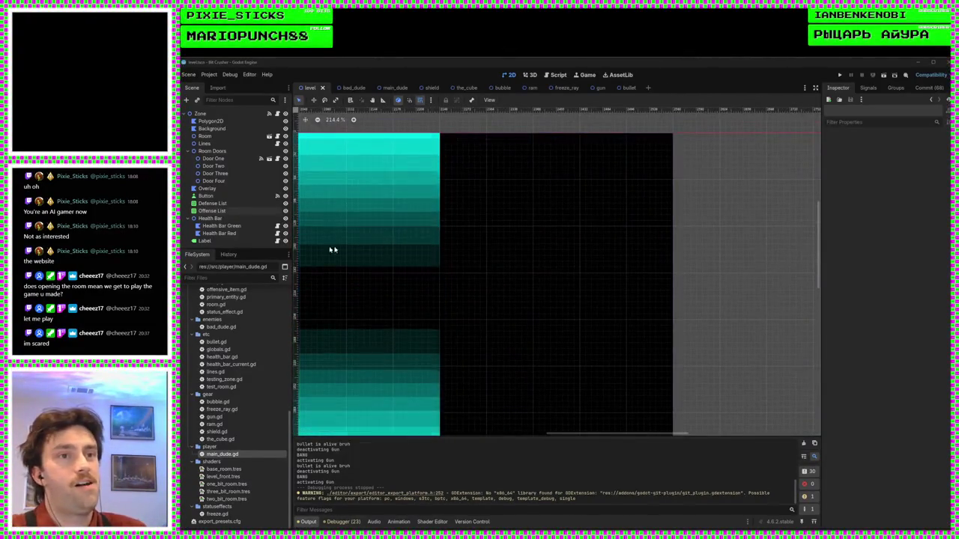
{"action": "left_click", "coordinate": [555, 365]}
{"action": "scroll", "coordinate": [558, 211], "scroll_direction": "down", "scroll_amount": 2}
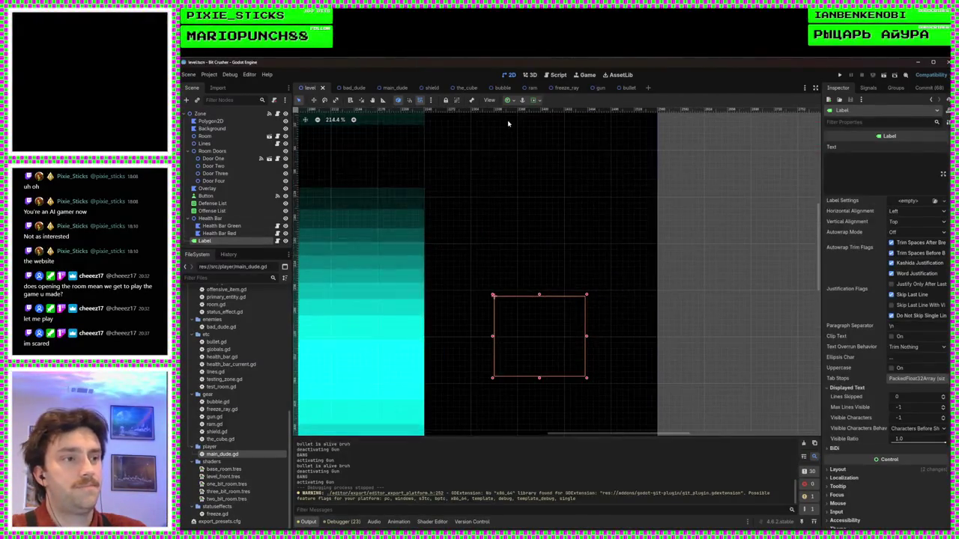
{"action": "scroll", "coordinate": [520, 158], "scroll_direction": "down", "scroll_amount": 1}
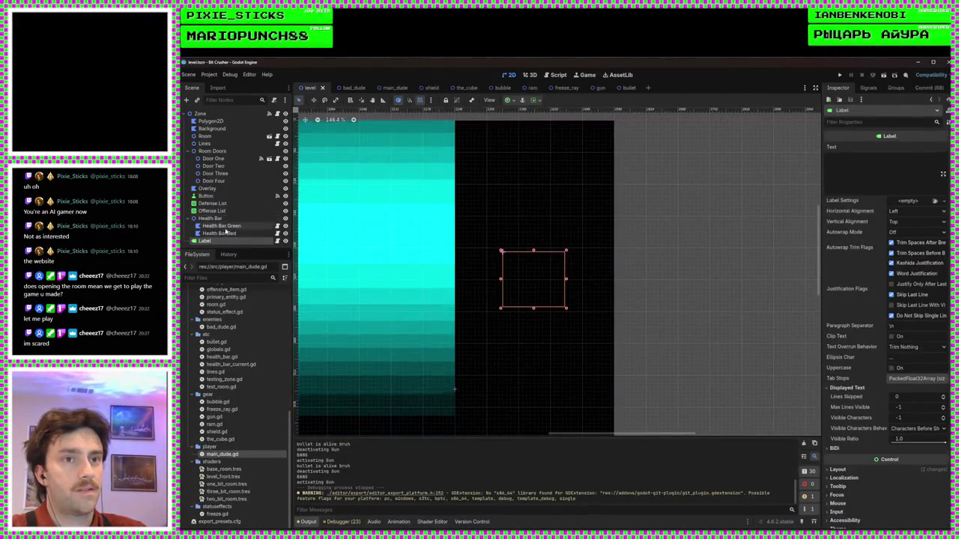
{"action": "right_click", "coordinate": [253, 238]}
- Add a Node2D node, found by searching 'node', and drag it just above Label
{"action": "left_click", "coordinate": [248, 260]}
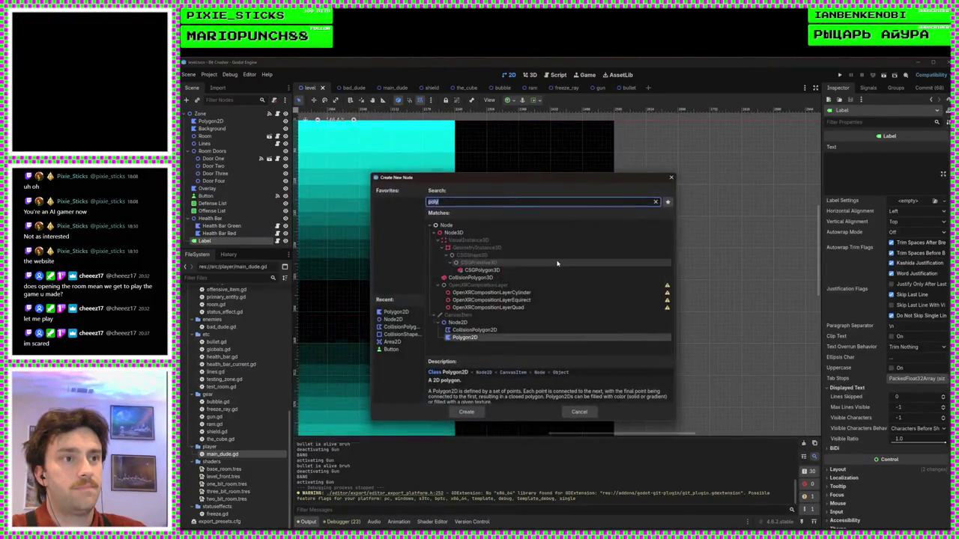
{"action": "type", "text": "node"}
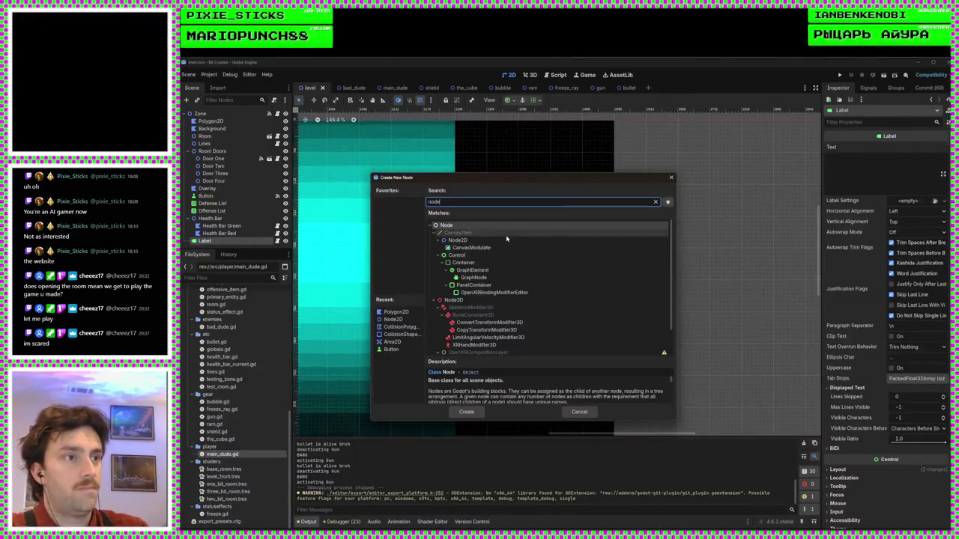
{"action": "left_click", "coordinate": [506, 240]}
{"action": "double_click", "coordinate": [506, 240]}
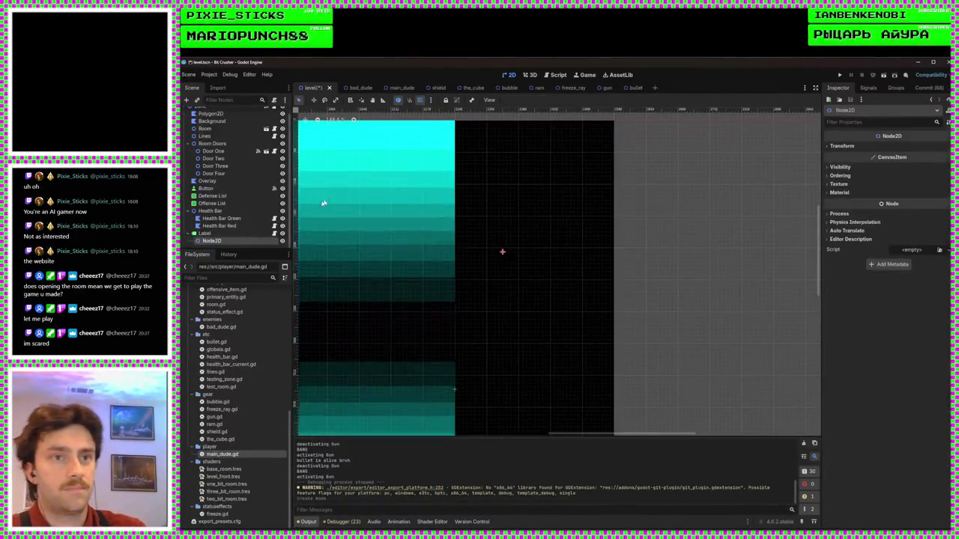
{"action": "scroll", "coordinate": [325, 202], "scroll_direction": "down", "scroll_amount": 3}
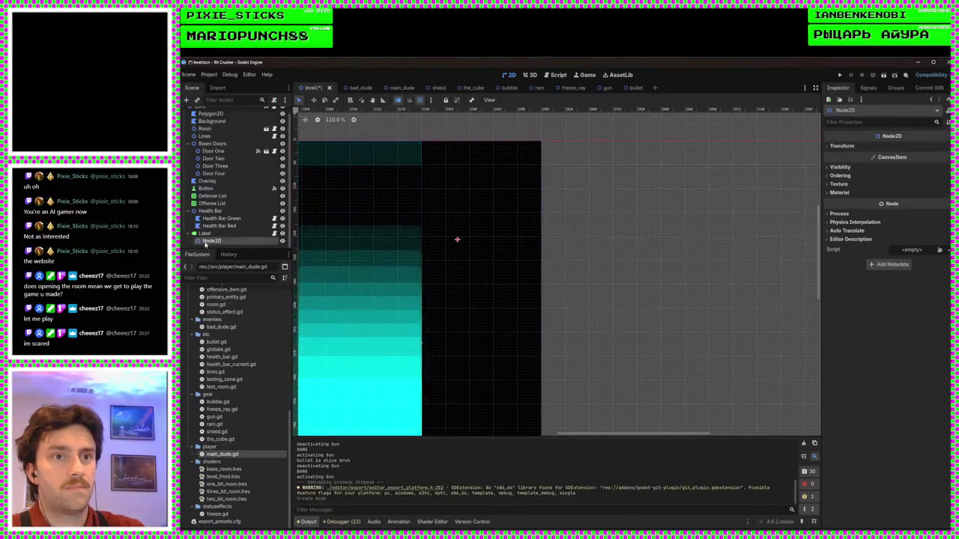
{"action": "left_click_drag", "start_coordinate": [213, 240], "coordinate": [214, 231]}
{"action": "scroll", "coordinate": [403, 220], "scroll_direction": "up", "scroll_amount": 1}
{"action": "type", "text": "Bit and Sc"}
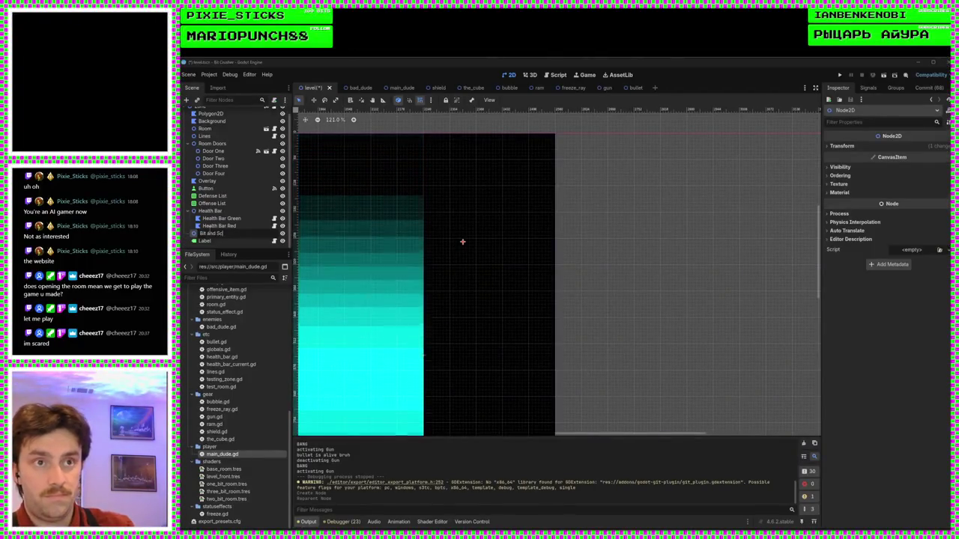
- Finish the new Node2D's name as 'Bit and Score Counter' and confirm it
{"action": "type", "text": "ore Counter"}
{"action": "key", "text": "Return"}
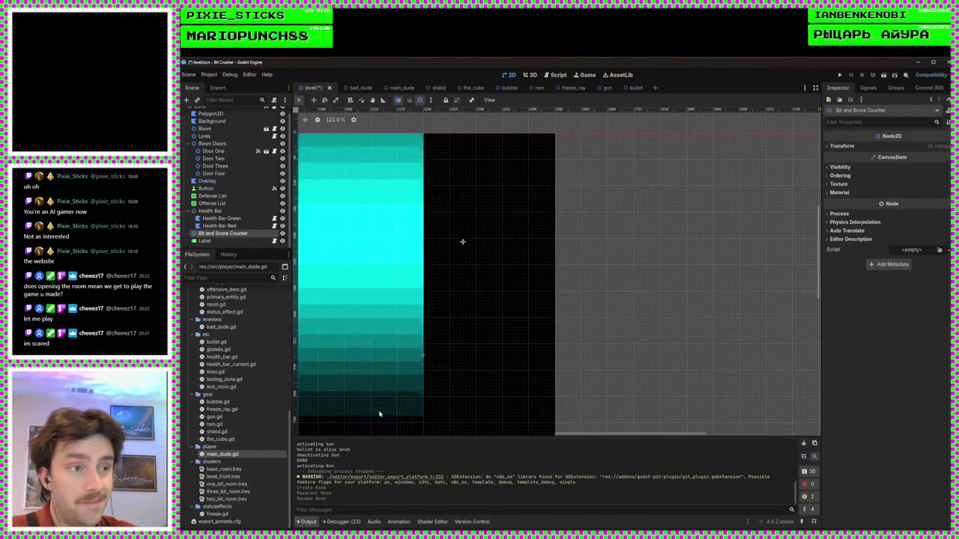
{"action": "scroll", "coordinate": [383, 176], "scroll_direction": "up", "scroll_amount": 1}
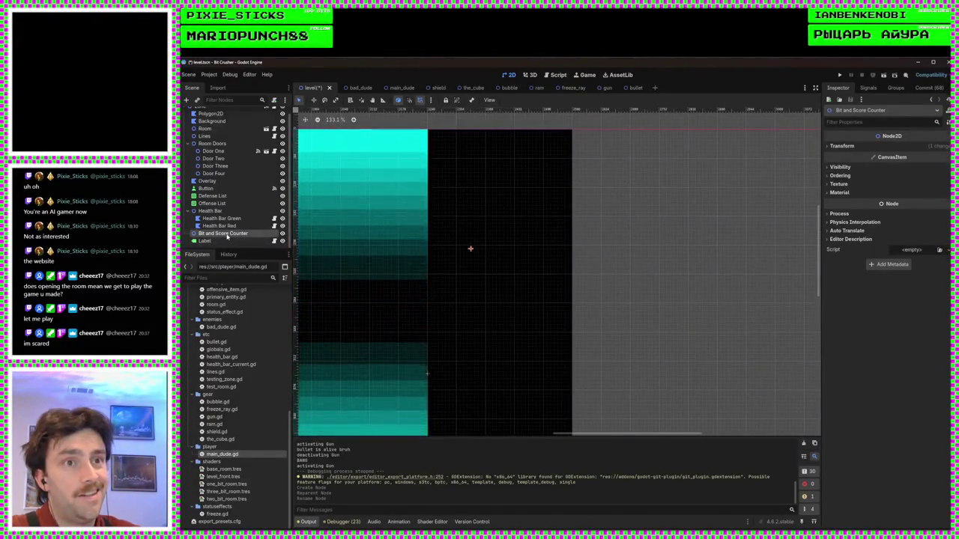
{"action": "right_click", "coordinate": [227, 234]}
{"action": "left_click", "coordinate": [289, 244]}
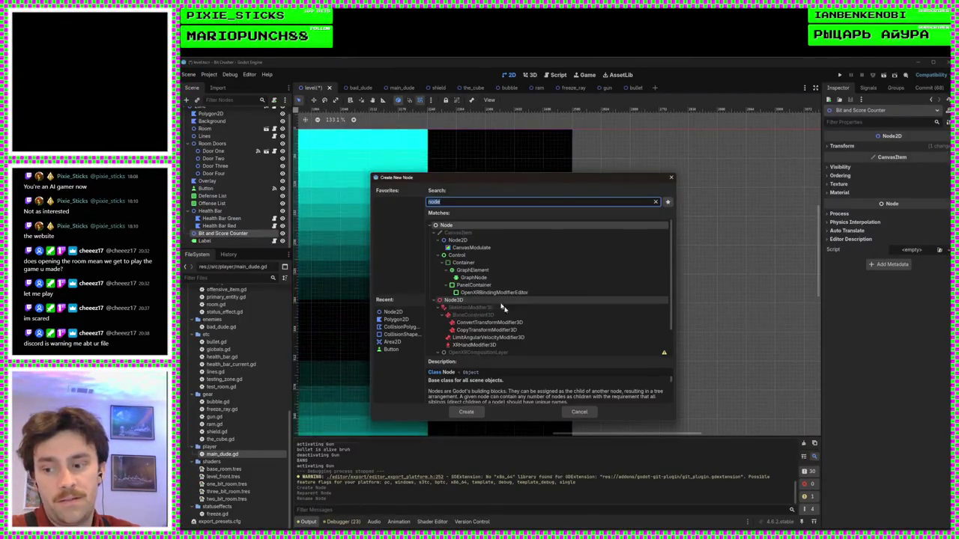
{"action": "left_click", "coordinate": [578, 411]}
{"action": "scroll", "coordinate": [648, 242], "scroll_direction": "down", "scroll_amount": 2}
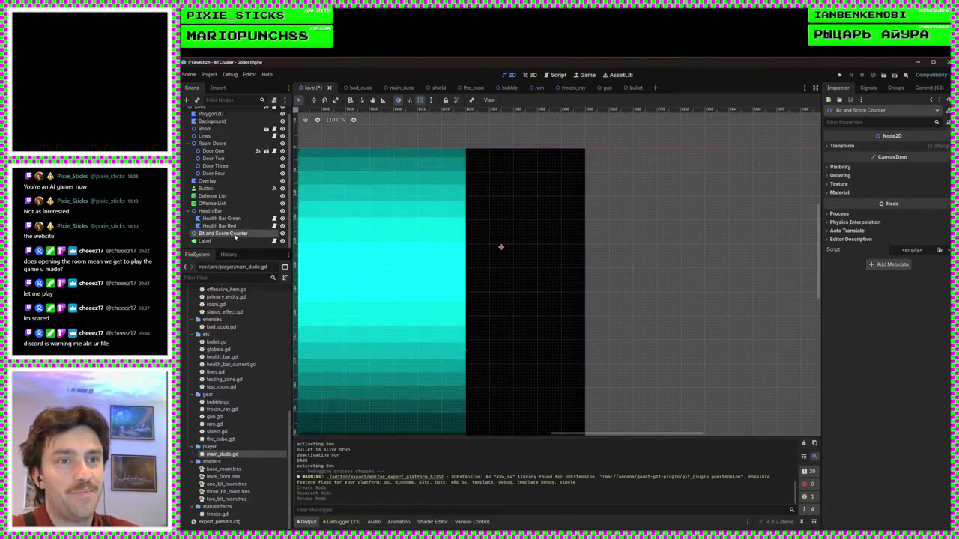
{"action": "scroll", "coordinate": [522, 249], "scroll_direction": "up", "scroll_amount": 4}
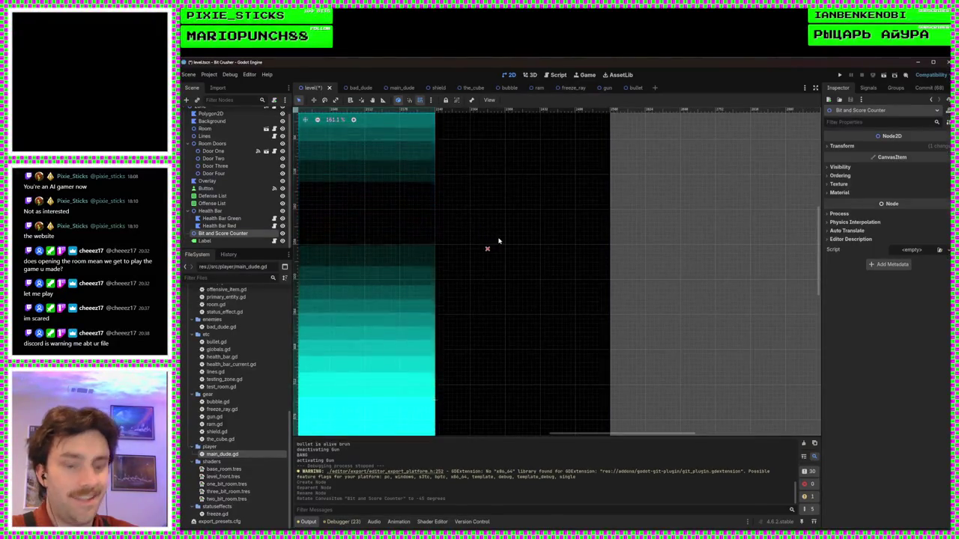
{"action": "key", "text": "ctrl+z"}
{"action": "scroll", "coordinate": [558, 337], "scroll_direction": "down", "scroll_amount": 1}
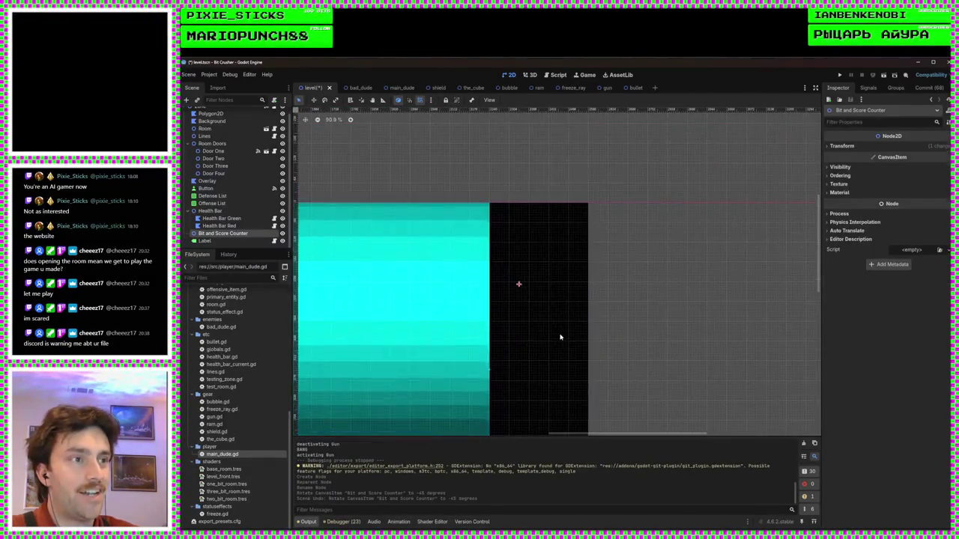
{"action": "scroll", "coordinate": [536, 295], "scroll_direction": "down", "scroll_amount": 1}
- Drag Bit and Score Counter to (2304, 64) in the black area beside the level
{"action": "mouse_move", "coordinate": [514, 282]}
{"action": "left_mouse_down"}
{"action": "mouse_move", "coordinate": [499, 262]}
{"action": "mouse_move", "coordinate": [499, 216]}
{"action": "left_mouse_up"}
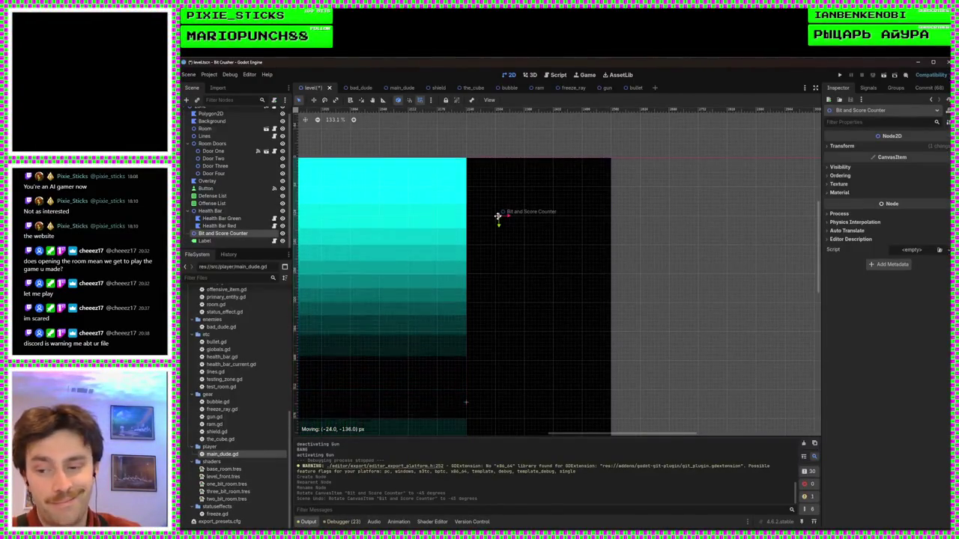
{"action": "left_click_drag", "start_coordinate": [498, 217], "coordinate": [495, 184]}
{"action": "scroll", "coordinate": [495, 176], "scroll_direction": "up", "scroll_amount": 2}
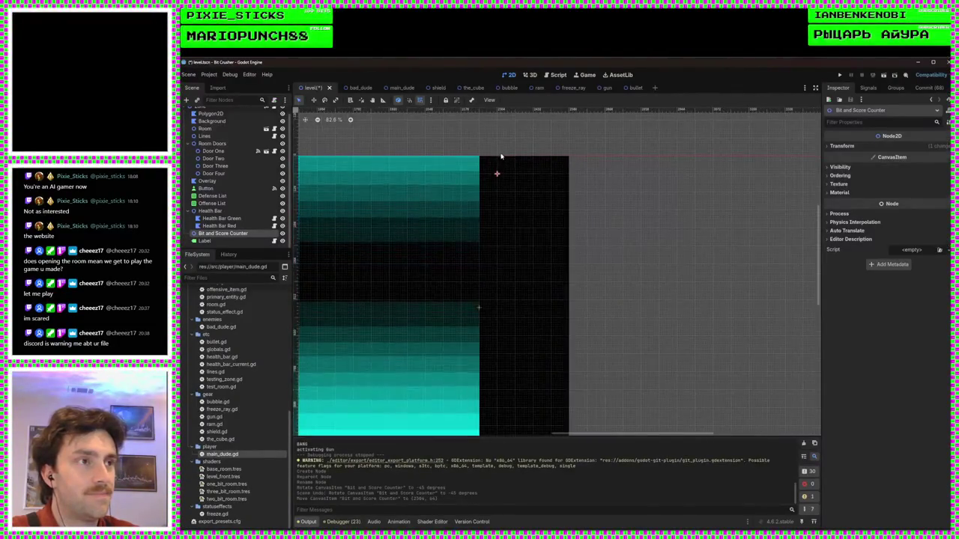
{"action": "scroll", "coordinate": [477, 211], "scroll_direction": "up", "scroll_amount": 1}
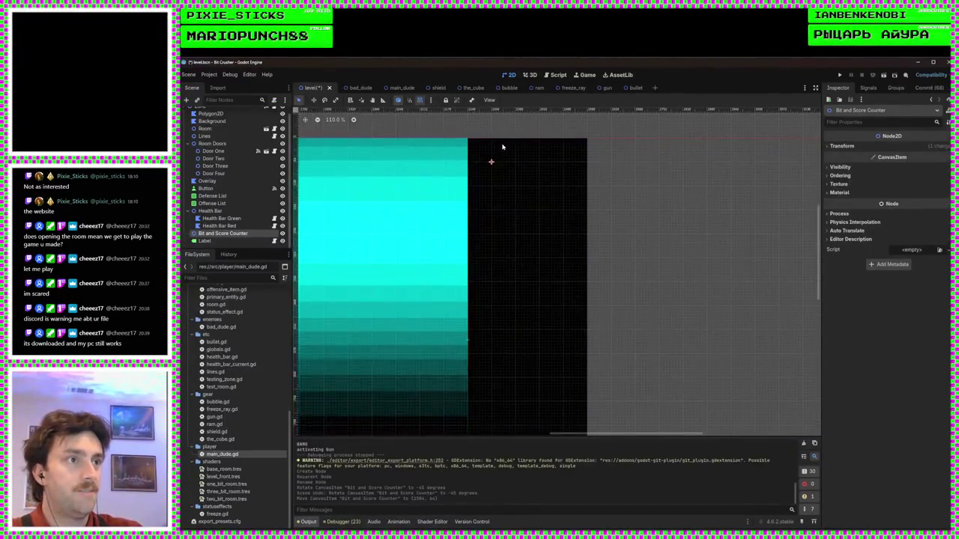
{"action": "scroll", "coordinate": [554, 193], "scroll_direction": "up", "scroll_amount": 3}
{"action": "scroll", "coordinate": [529, 164], "scroll_direction": "down", "scroll_amount": 2}
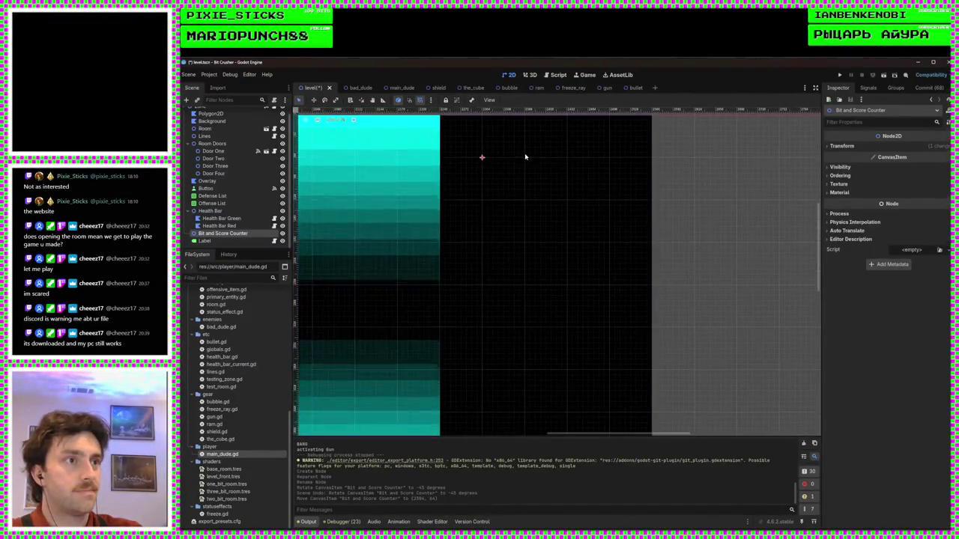
{"action": "scroll", "coordinate": [644, 254], "scroll_direction": "down", "scroll_amount": 1}
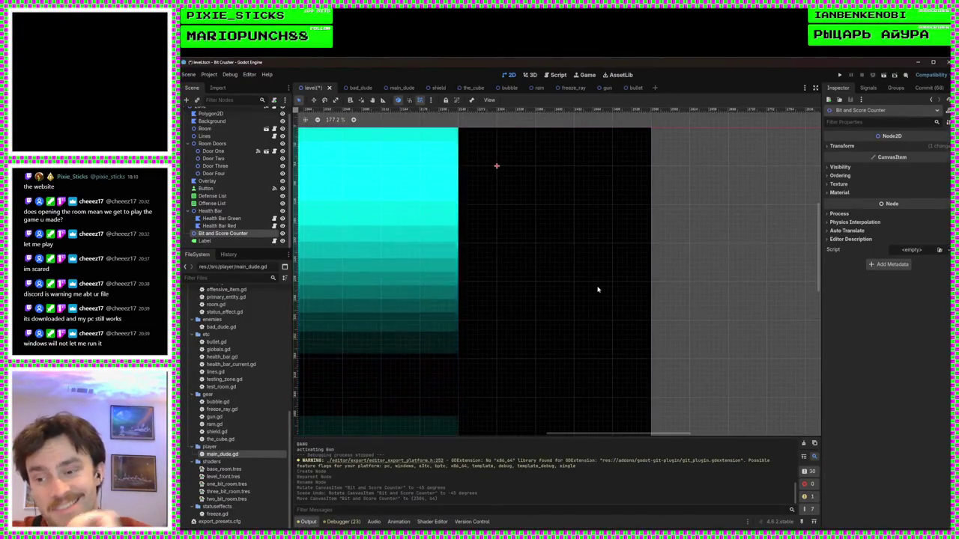
- Open the context menu for the Bit and Score Counter node in the Scene dock
{"action": "scroll", "coordinate": [616, 149], "scroll_direction": "up", "scroll_amount": 2}
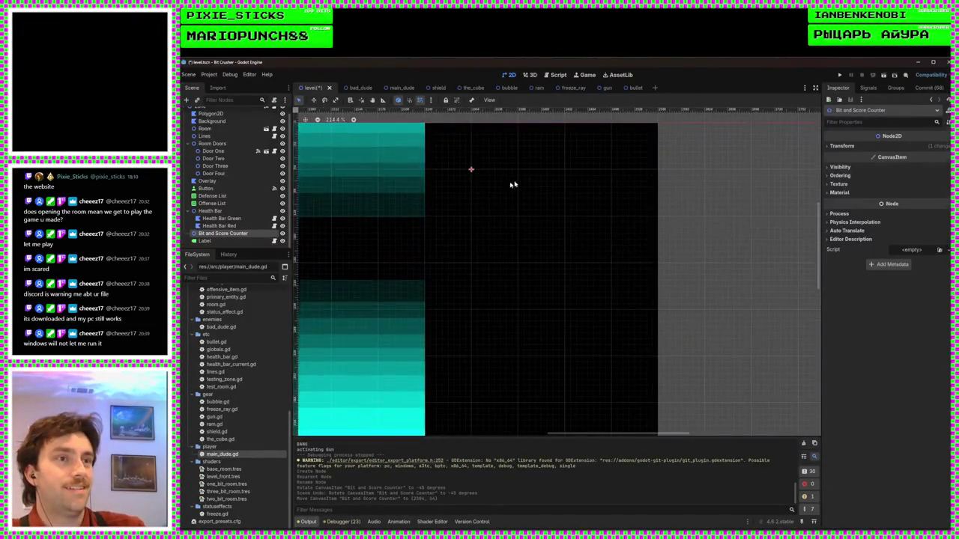
{"action": "scroll", "coordinate": [517, 184], "scroll_direction": "up", "scroll_amount": 2}
{"action": "right_click", "coordinate": [231, 234]}
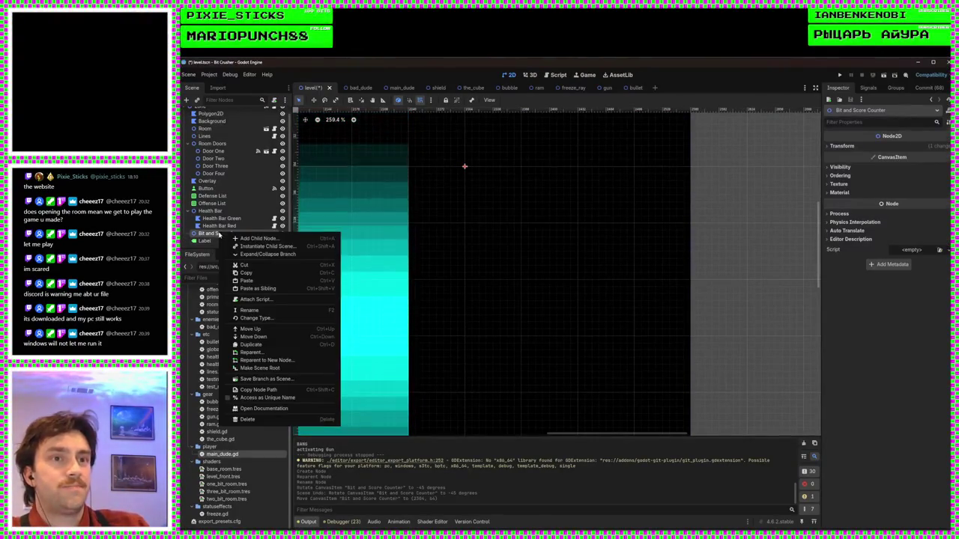
- Add a plain Node2D child under Bit and Score Counter and rename it 'Bits'
{"action": "left_click", "coordinate": [248, 238]}
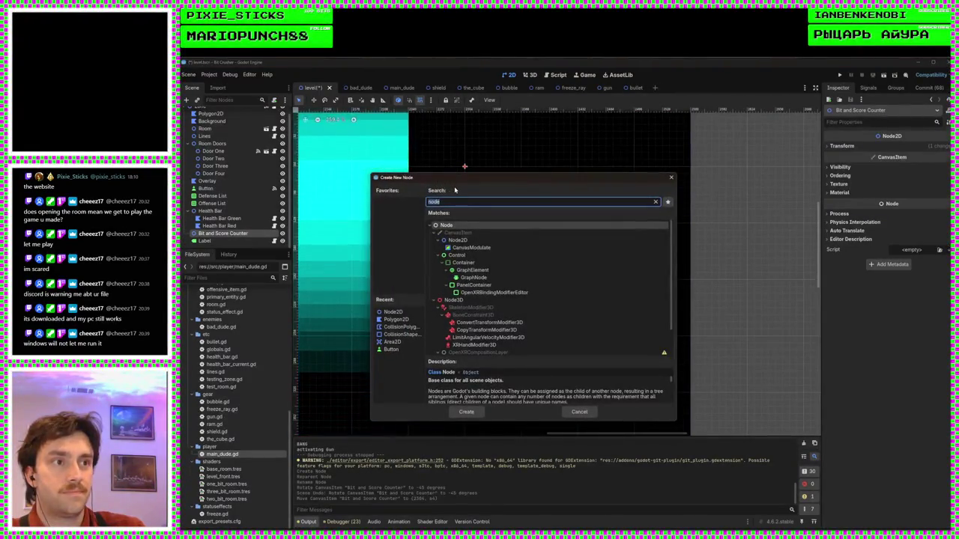
{"action": "double_click", "coordinate": [458, 240]}
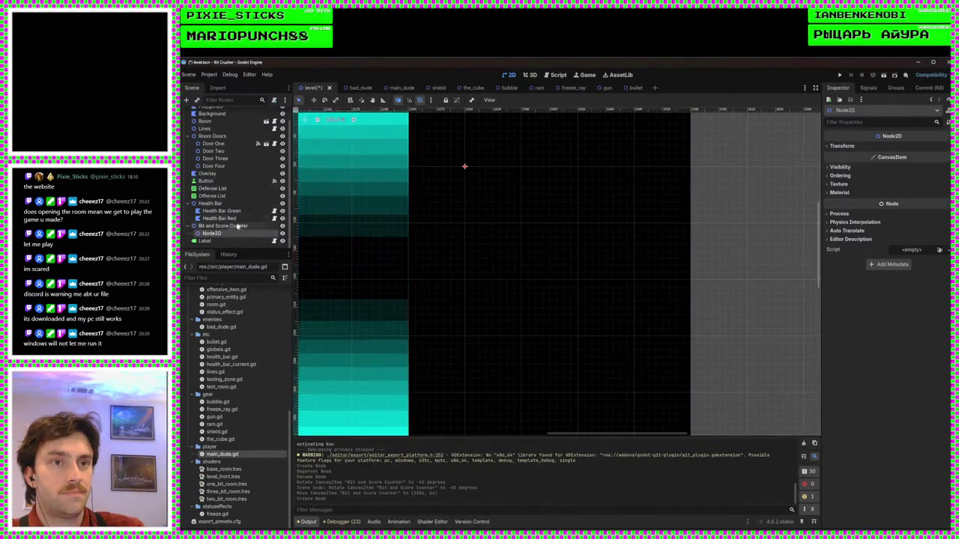
{"action": "right_click", "coordinate": [229, 235]}
{"action": "left_click", "coordinate": [269, 280]}
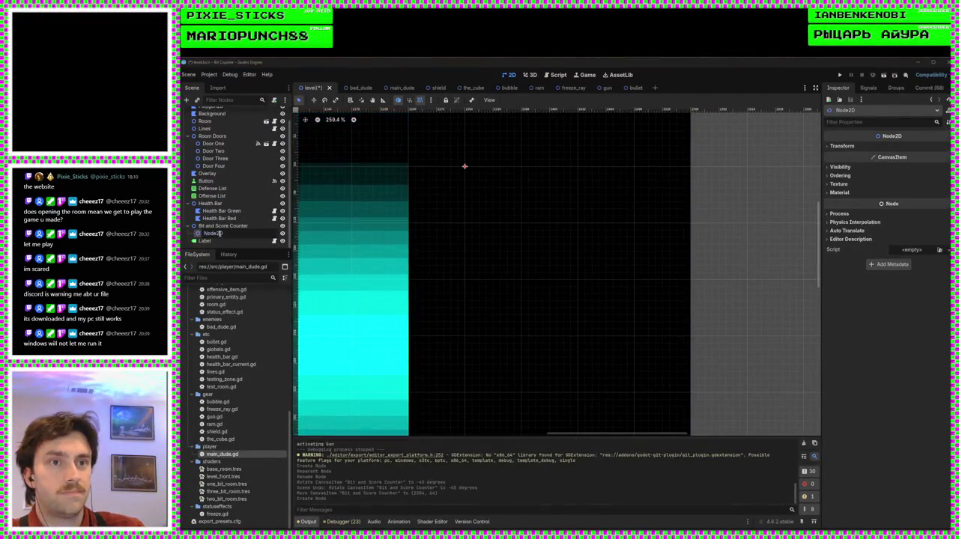
{"action": "type", "text": "Bits"}
{"action": "key", "text": "Return"}
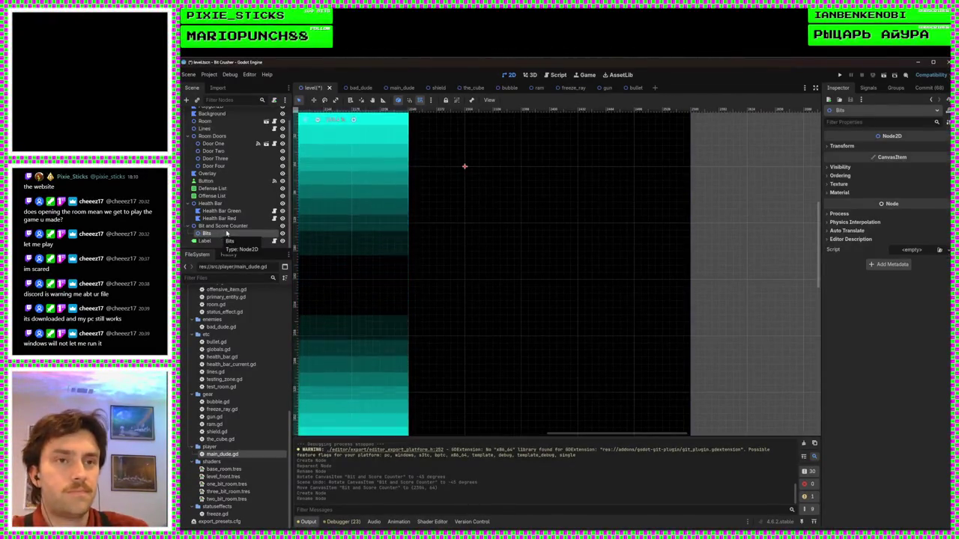
{"action": "scroll", "coordinate": [407, 240], "scroll_direction": "down", "scroll_amount": 1}
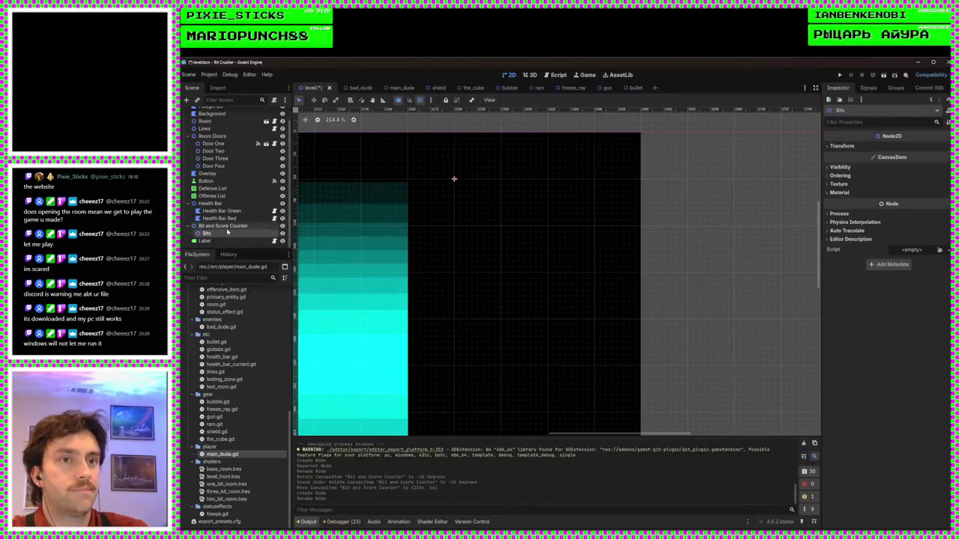
{"action": "scroll", "coordinate": [444, 188], "scroll_direction": "up", "scroll_amount": 1}
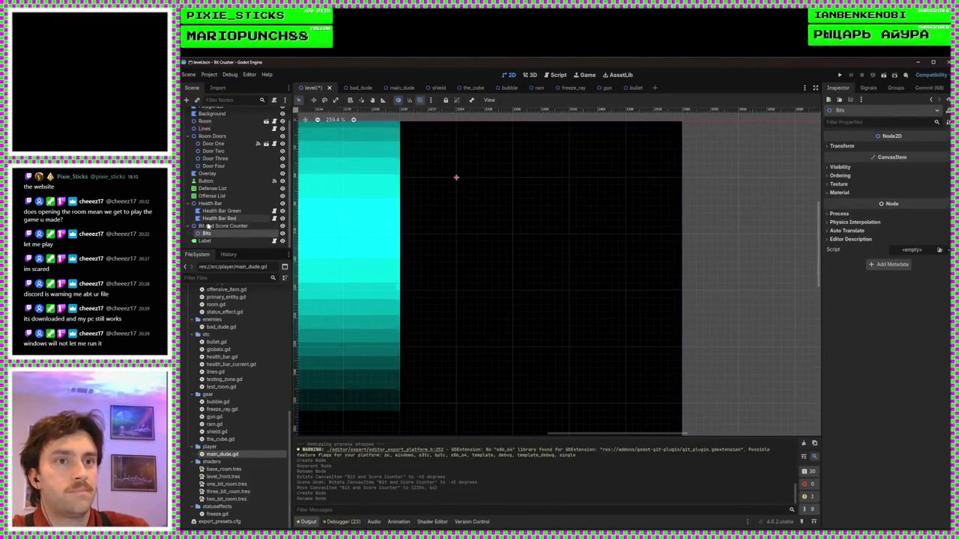
- Create a Polygon2D child under Bits, found by searching 'poly', and name it '00'
{"action": "right_click", "coordinate": [222, 235]}
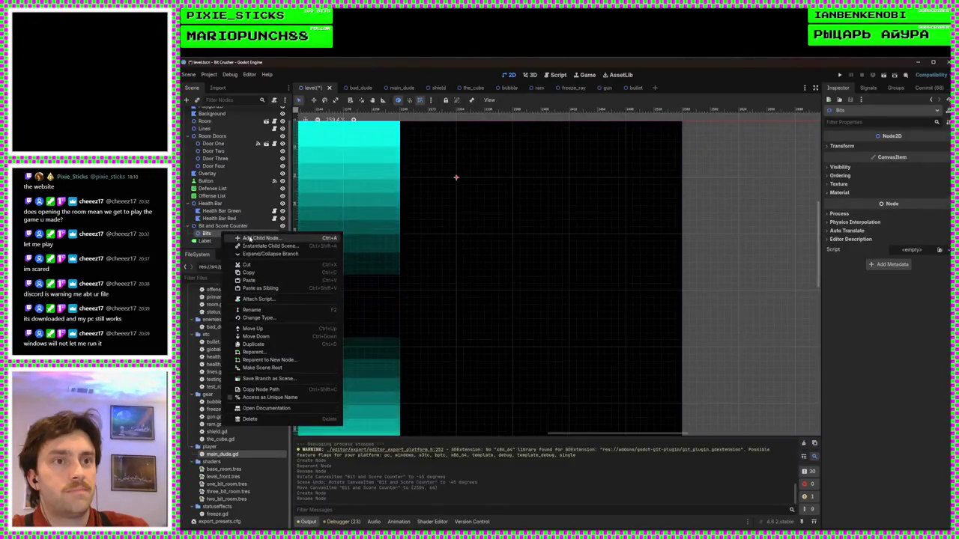
{"action": "left_click", "coordinate": [251, 238]}
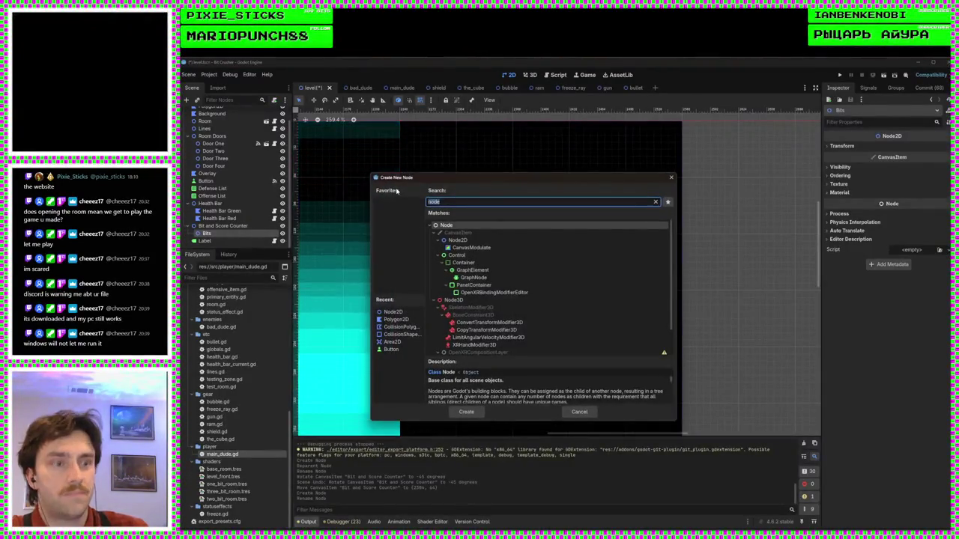
{"action": "type", "text": "poly"}
{"action": "key", "text": "Return"}
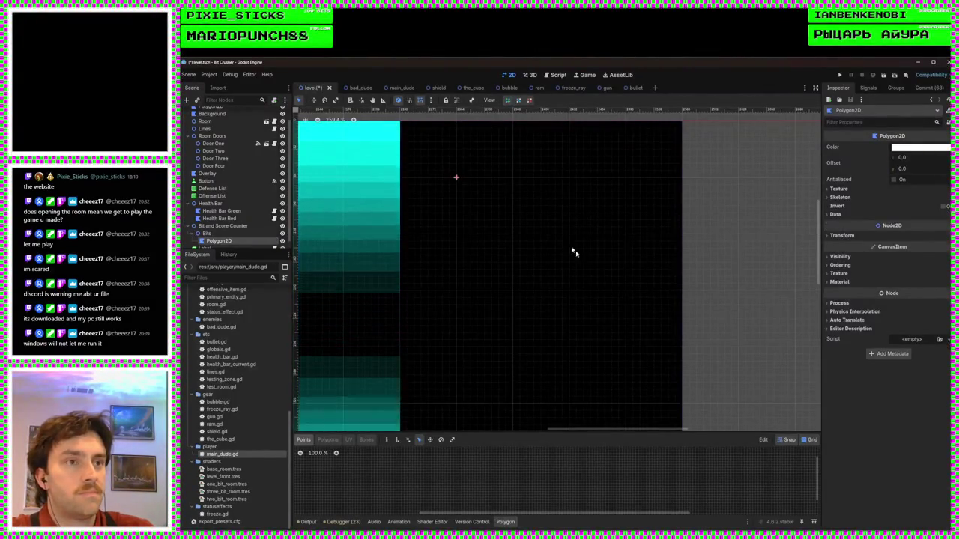
{"action": "scroll", "coordinate": [715, 210], "scroll_direction": "up", "scroll_amount": 1}
{"action": "scroll", "coordinate": [240, 224], "scroll_direction": "down", "scroll_amount": 1}
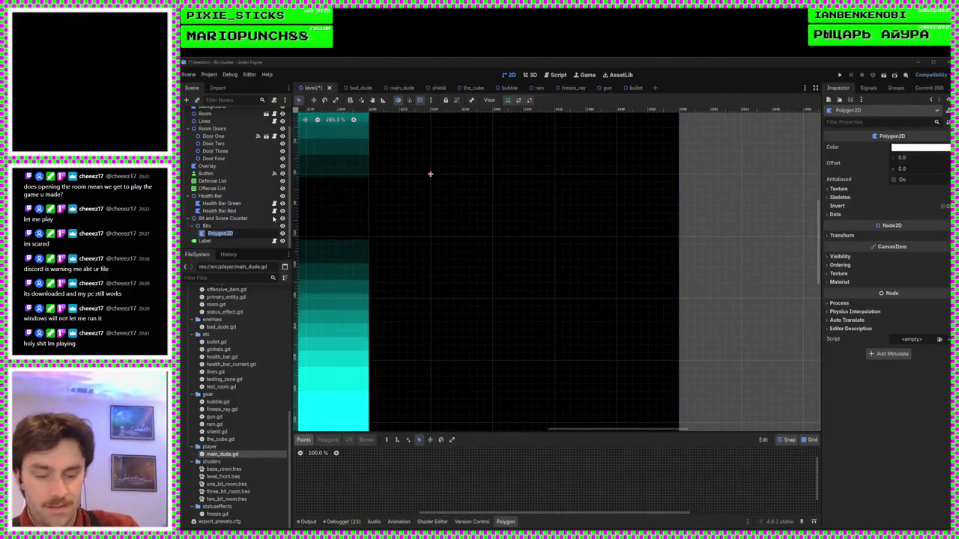
{"action": "type", "text": "00"}
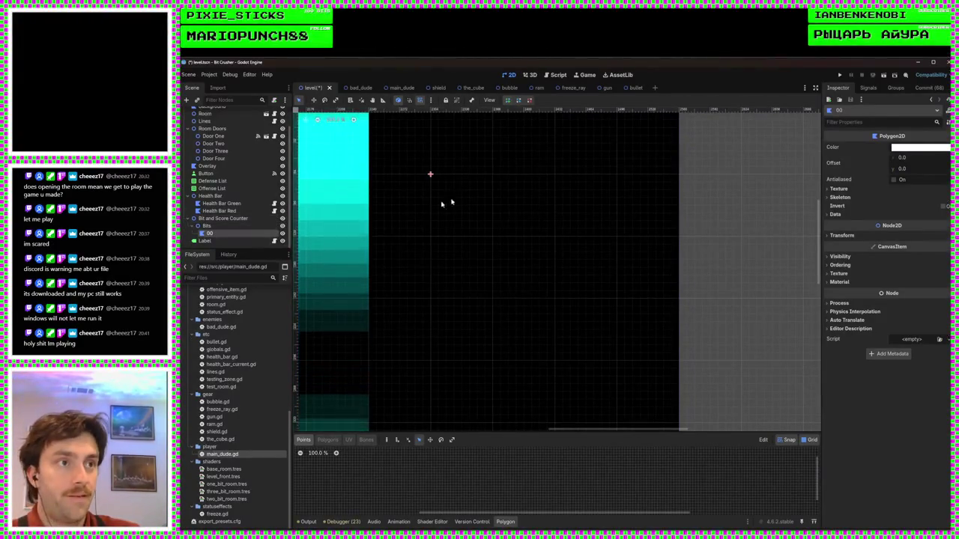
- Draw a four-point square for 00 near the origin, undoing an accidental corner drag
{"action": "left_click", "coordinate": [438, 174]}
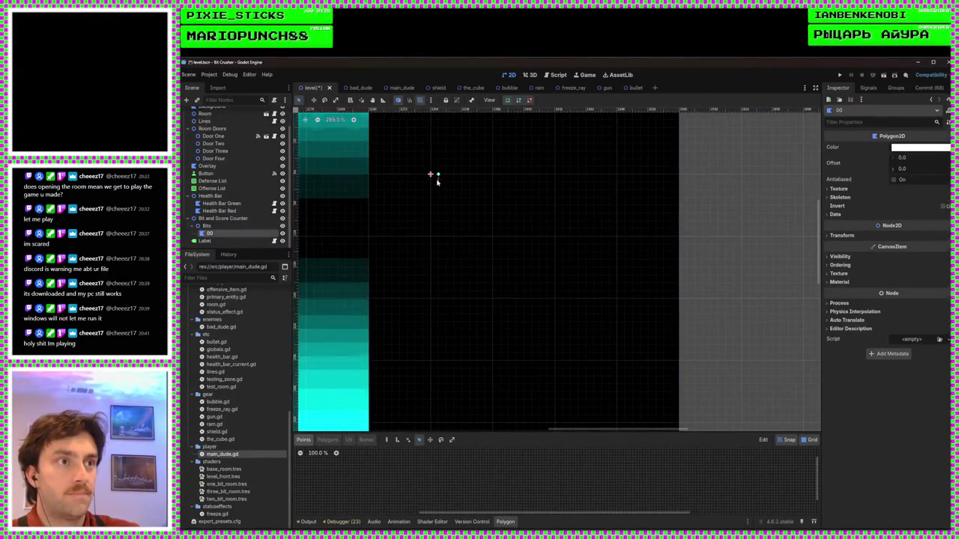
{"action": "left_click", "coordinate": [435, 183]}
{"action": "left_click", "coordinate": [431, 182]}
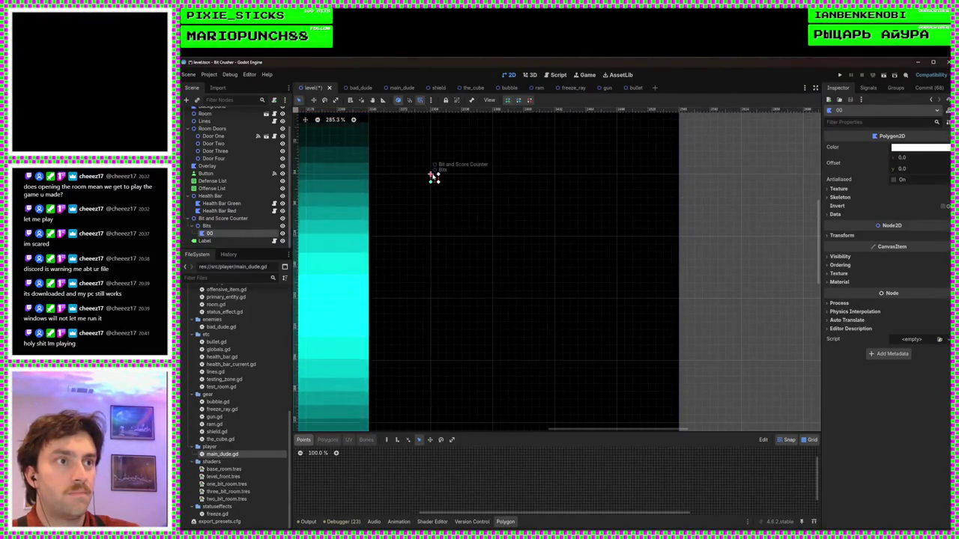
{"action": "left_click", "coordinate": [430, 175]}
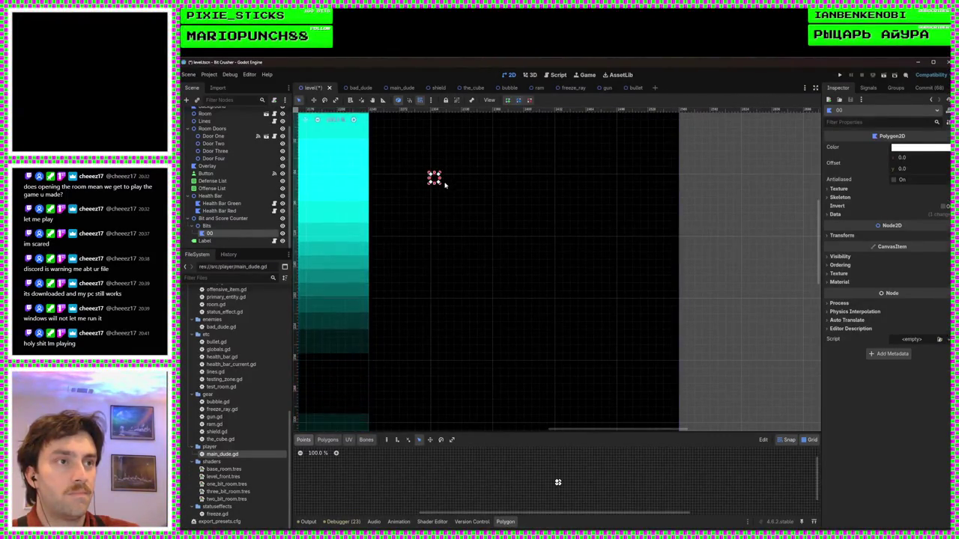
{"action": "left_click_drag", "start_coordinate": [439, 184], "coordinate": [449, 197]}
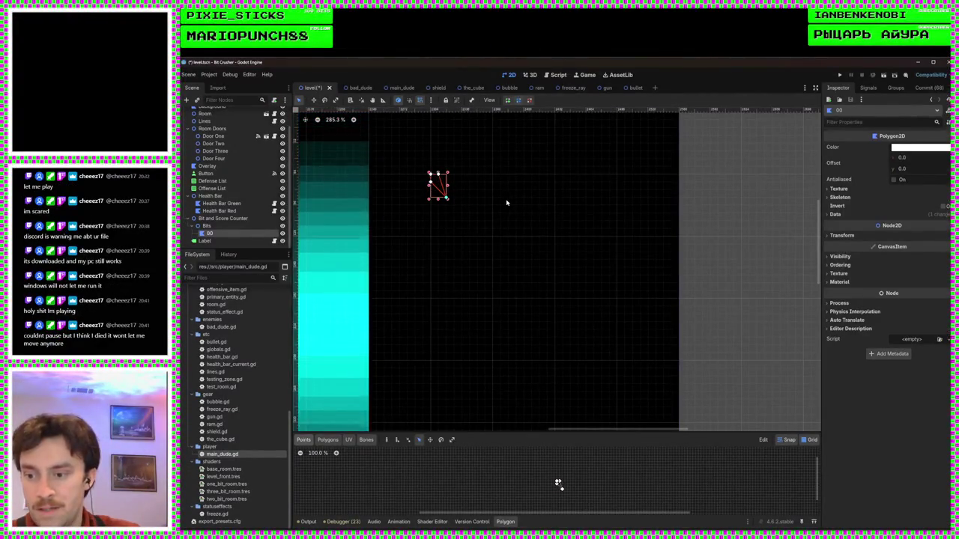
{"action": "key", "text": "ctrl+z"}
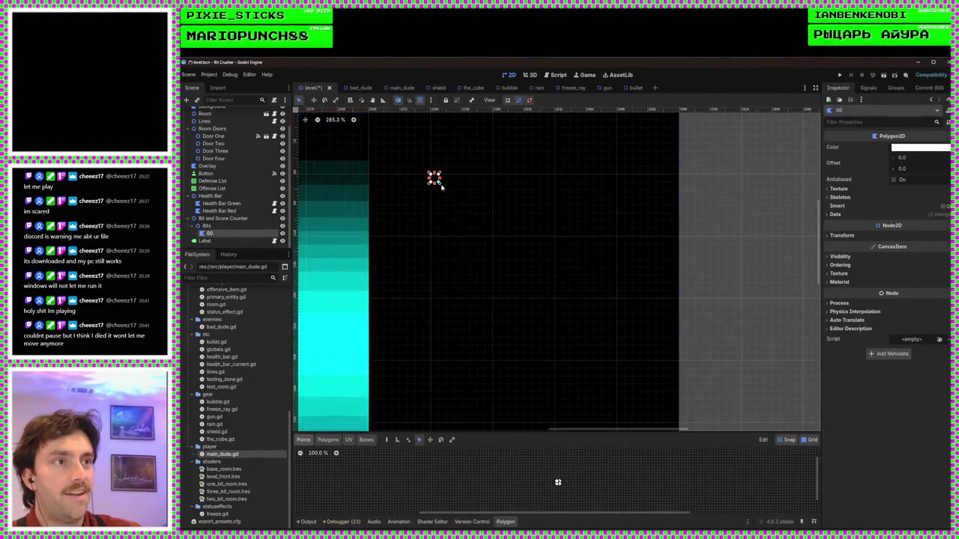
- Zoom in and drag the square's bottom-right vertex outward to enlarge it
{"action": "scroll", "coordinate": [435, 178], "scroll_direction": "up", "scroll_amount": 3}
{"action": "scroll", "coordinate": [431, 166], "scroll_direction": "up", "scroll_amount": 1}
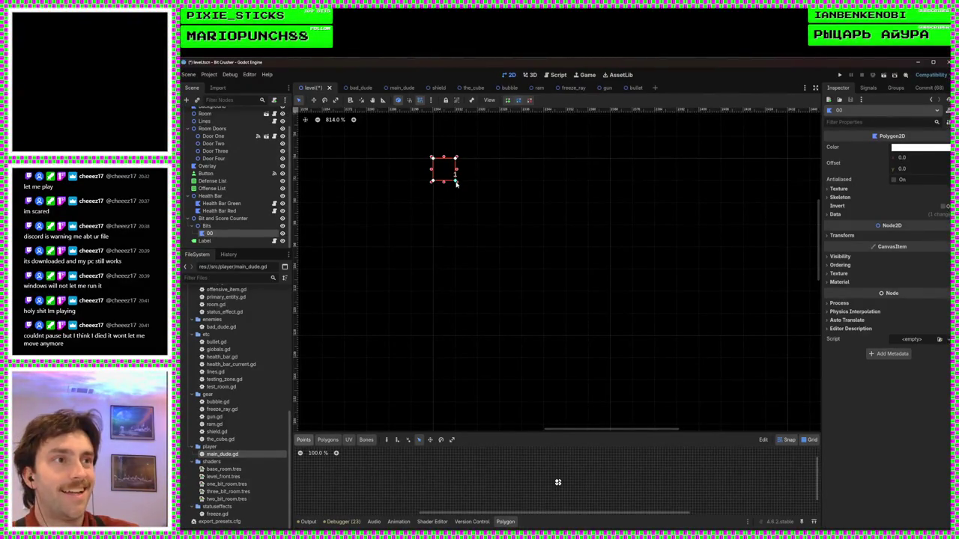
{"action": "left_click_drag", "start_coordinate": [455, 181], "coordinate": [496, 225]}
{"action": "scroll", "coordinate": [388, 242], "scroll_direction": "down", "scroll_amount": 3}
{"action": "scroll", "coordinate": [388, 242], "scroll_direction": "up", "scroll_amount": 2}
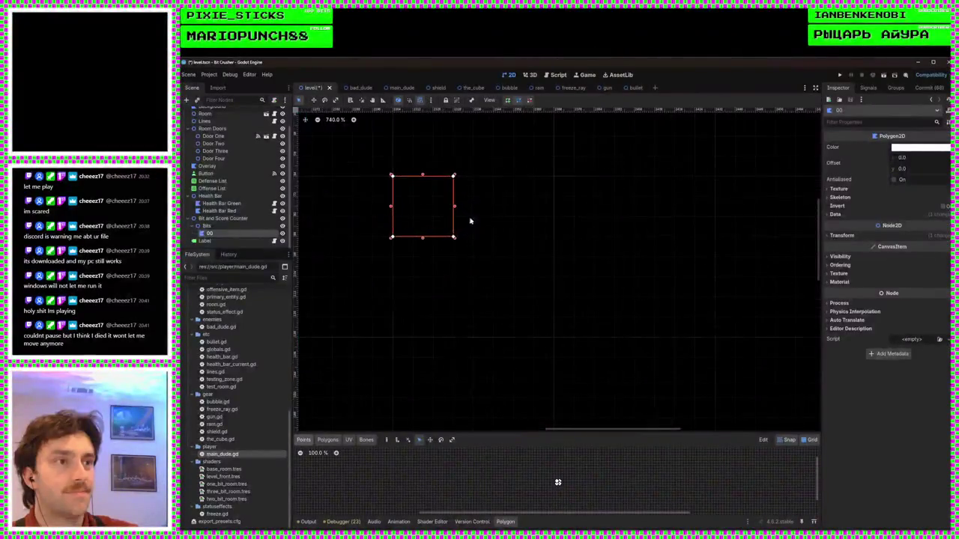
{"action": "mouse_move", "coordinate": [454, 237]}
{"action": "left_mouse_down"}
{"action": "mouse_move", "coordinate": [516, 317]}
{"action": "mouse_move", "coordinate": [554, 337]}
{"action": "left_mouse_up"}
{"action": "scroll", "coordinate": [395, 245], "scroll_direction": "down", "scroll_amount": 4}
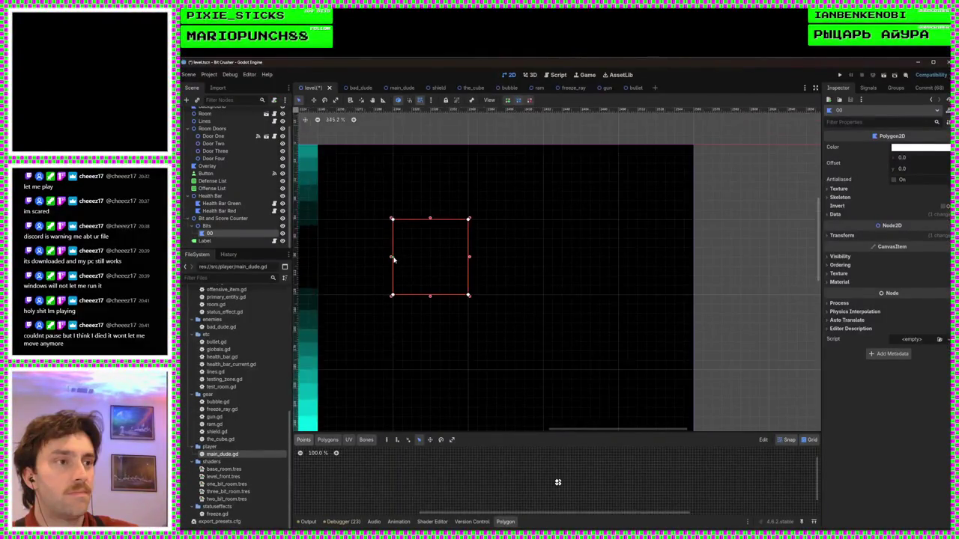
{"action": "scroll", "coordinate": [395, 245], "scroll_direction": "down", "scroll_amount": 2}
{"action": "scroll", "coordinate": [395, 245], "scroll_direction": "up", "scroll_amount": 4}
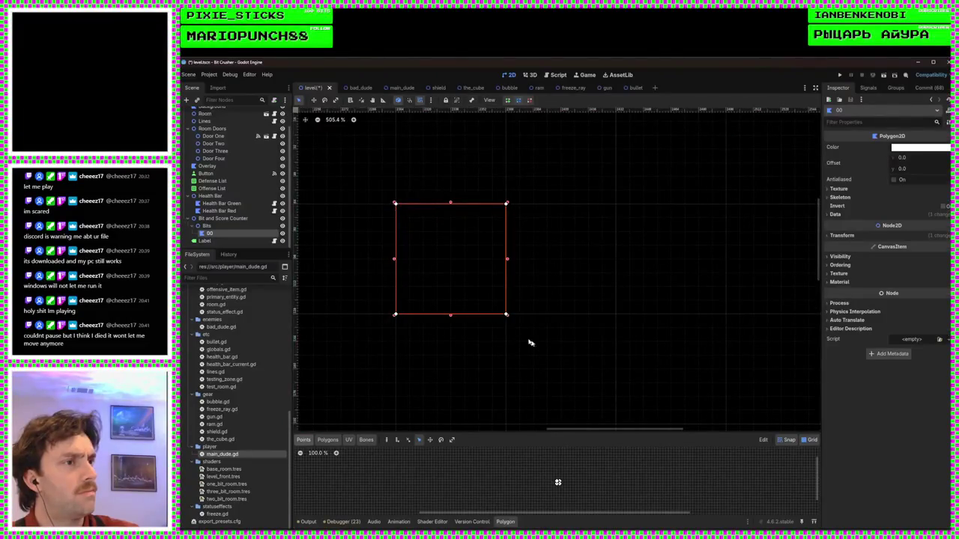
{"action": "scroll", "coordinate": [455, 307], "scroll_direction": "up", "scroll_amount": 3}
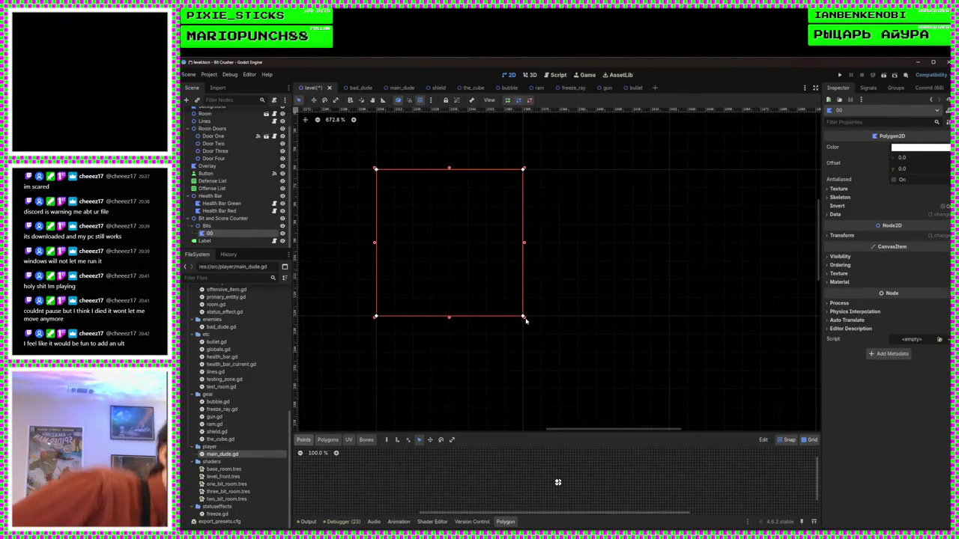
- Shrink the 00 square back toward its top-left corner, then shift it 48 px right
{"action": "mouse_move", "coordinate": [525, 318]}
{"action": "left_mouse_down"}
{"action": "mouse_move", "coordinate": [454, 228]}
{"action": "mouse_move", "coordinate": [435, 221]}
{"action": "left_mouse_up"}
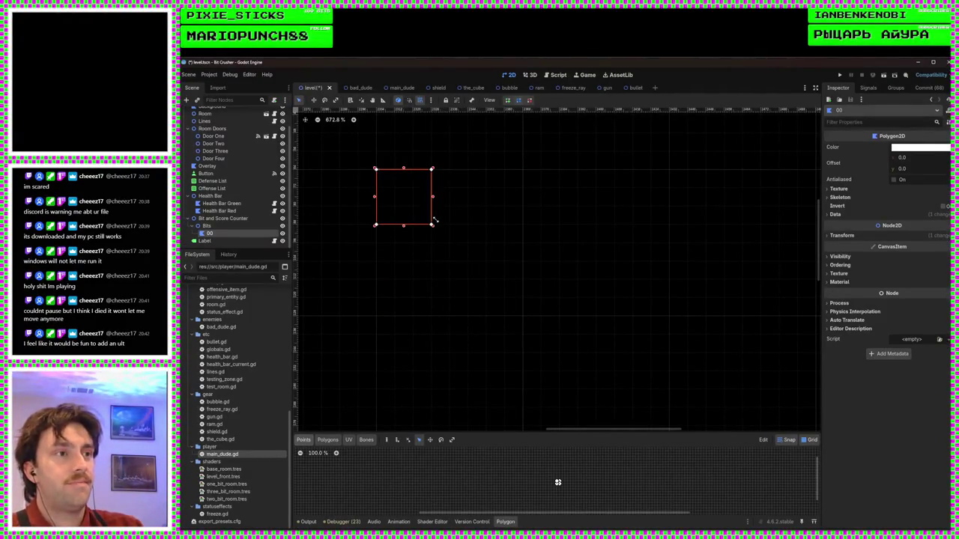
{"action": "left_click_drag", "start_coordinate": [436, 221], "coordinate": [413, 206]}
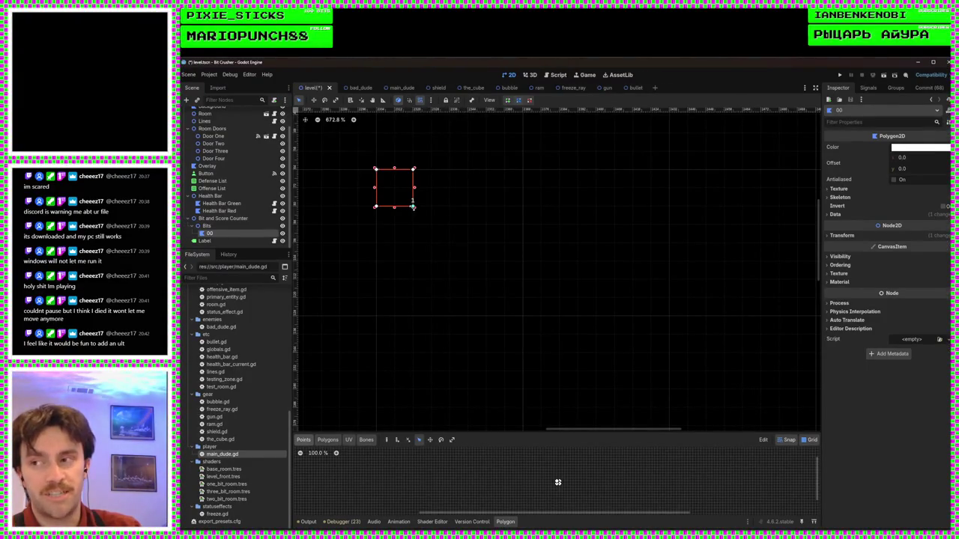
{"action": "scroll", "coordinate": [389, 217], "scroll_direction": "down", "scroll_amount": 2}
{"action": "scroll", "coordinate": [389, 217], "scroll_direction": "up", "scroll_amount": 3}
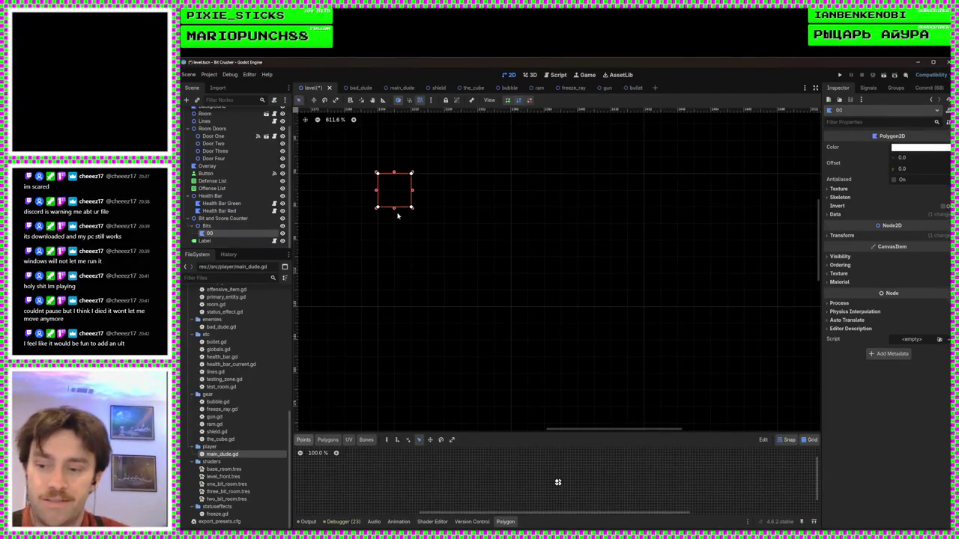
{"action": "scroll", "coordinate": [397, 215], "scroll_direction": "down", "scroll_amount": 3}
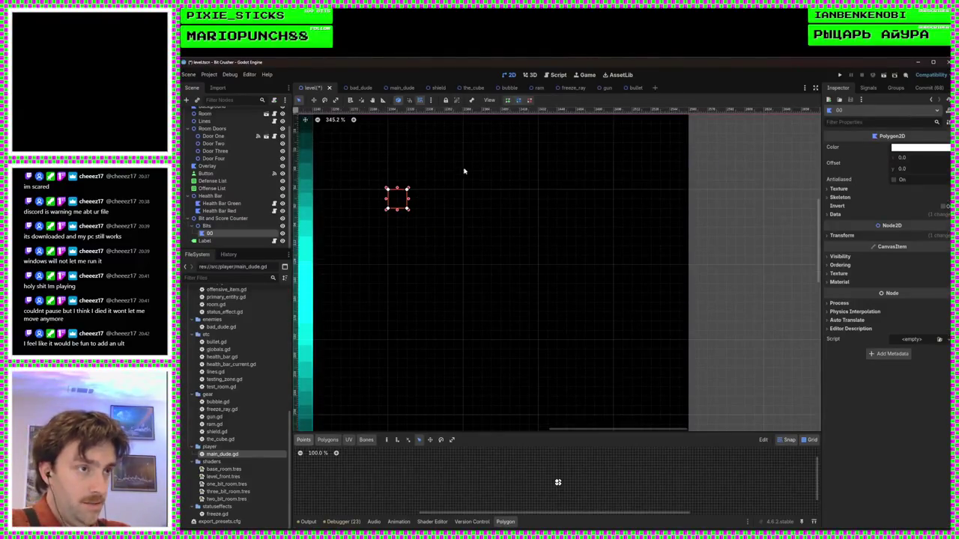
{"action": "scroll", "coordinate": [408, 193], "scroll_direction": "up", "scroll_amount": 3}
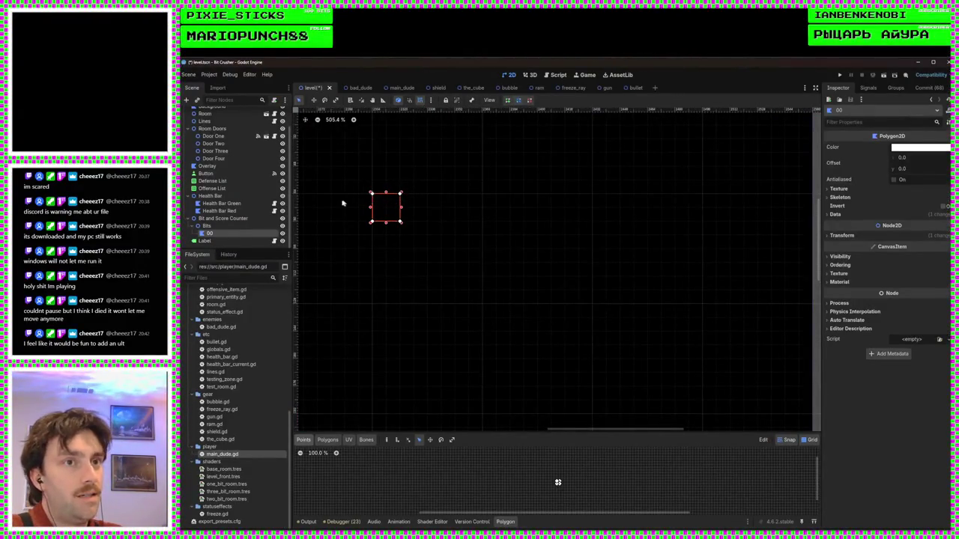
{"action": "scroll", "coordinate": [351, 167], "scroll_direction": "down", "scroll_amount": 1}
{"action": "scroll", "coordinate": [351, 167], "scroll_direction": "up", "scroll_amount": 4}
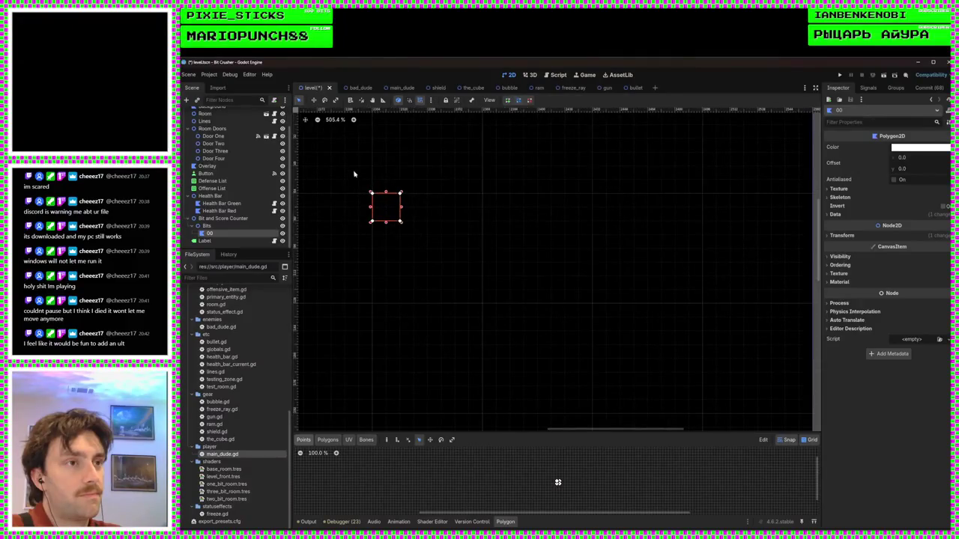
{"action": "mouse_move", "coordinate": [375, 257]}
{"action": "left_mouse_down"}
{"action": "mouse_move", "coordinate": [554, 257]}
{"action": "mouse_move", "coordinate": [407, 248]}
{"action": "left_mouse_up"}
{"action": "left_click", "coordinate": [255, 226]}
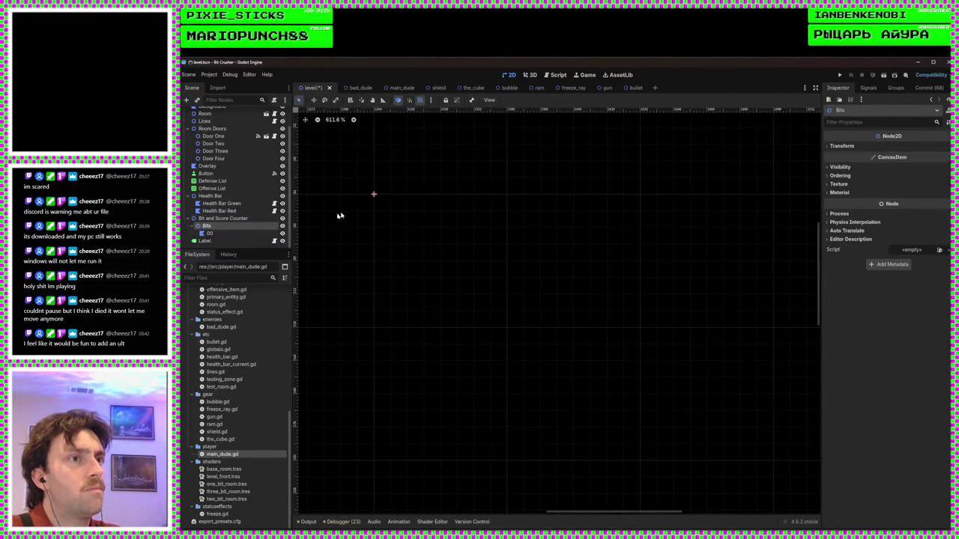
{"action": "left_click", "coordinate": [238, 233]}
{"action": "scroll", "coordinate": [332, 244], "scroll_direction": "down", "scroll_amount": 2}
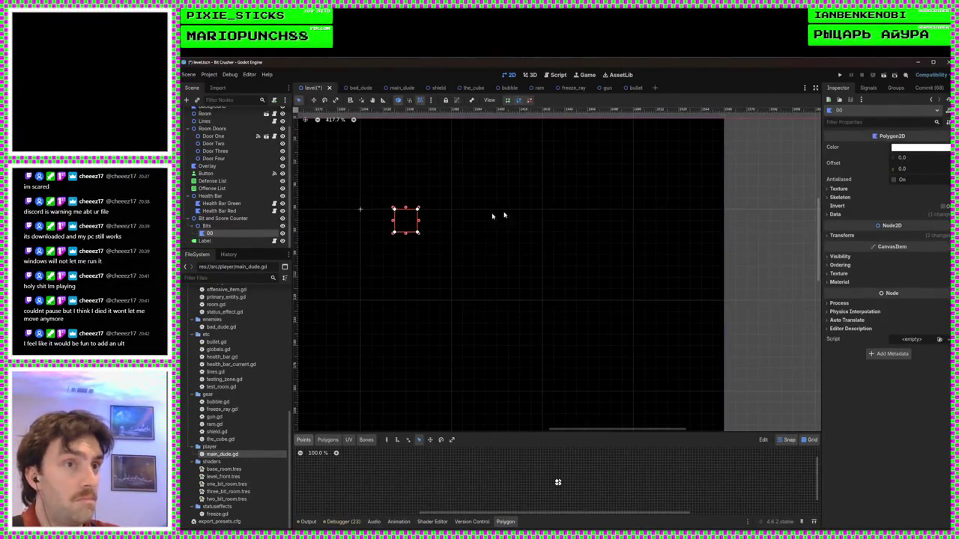
{"action": "scroll", "coordinate": [341, 233], "scroll_direction": "up", "scroll_amount": 3}
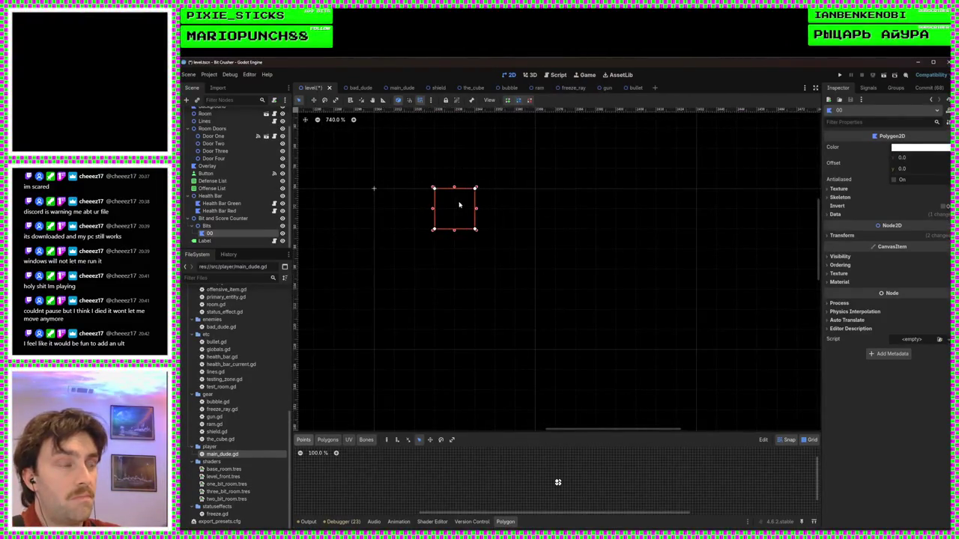
{"action": "left_click", "coordinate": [901, 147]}
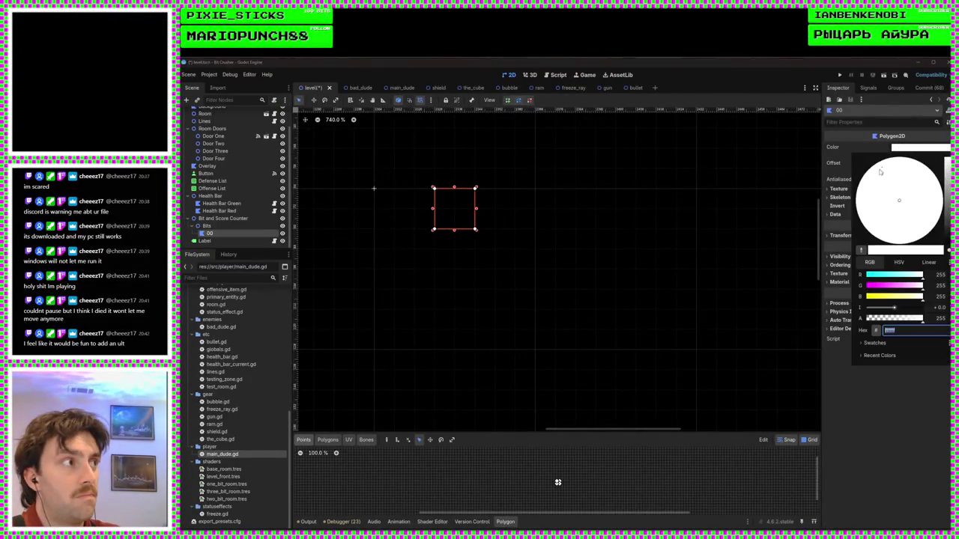
{"action": "left_click", "coordinate": [895, 419]}
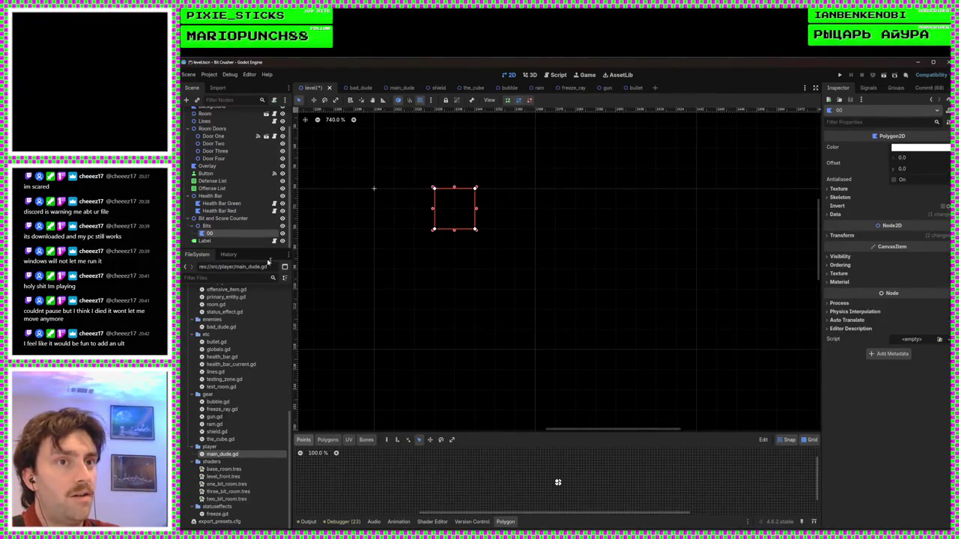
{"action": "left_click", "coordinate": [217, 240]}
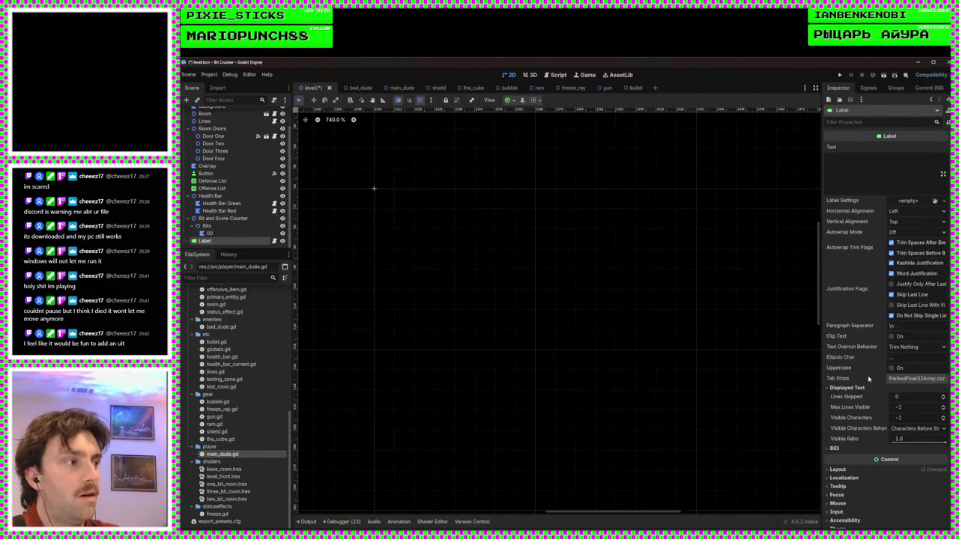
{"action": "scroll", "coordinate": [869, 378], "scroll_direction": "down", "scroll_amount": 5}
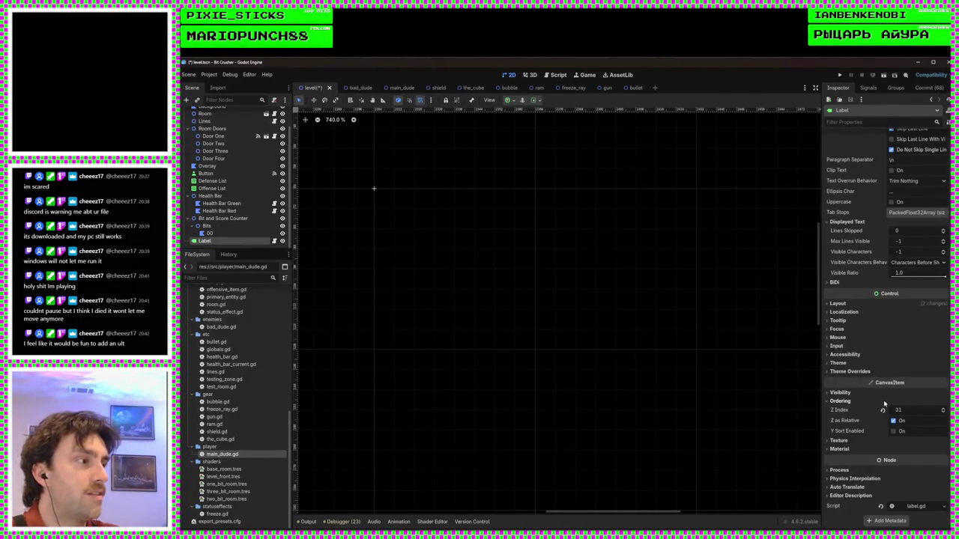
{"action": "left_click", "coordinate": [258, 218]}
{"action": "left_click", "coordinate": [837, 167]}
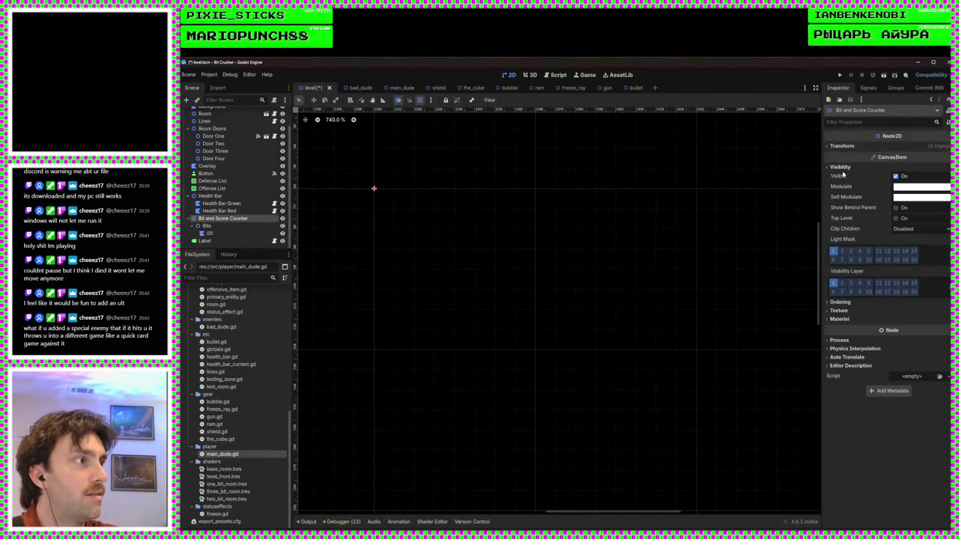
- Set Bit and Score Counter's Ordering Z Index to 31
{"action": "left_click", "coordinate": [839, 167]}
{"action": "left_click", "coordinate": [840, 175]}
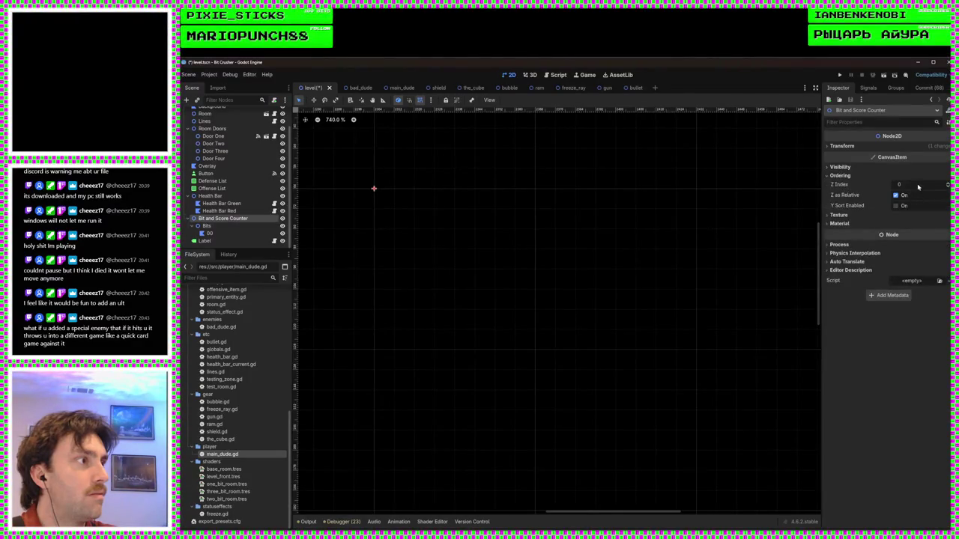
{"action": "type", "text": "31"}
{"action": "key", "text": "Return"}
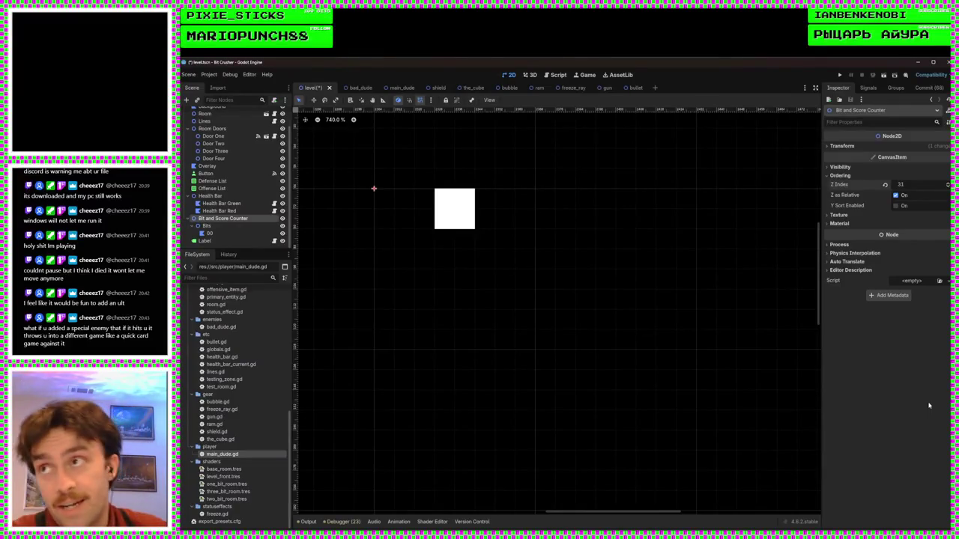
{"action": "scroll", "coordinate": [809, 360], "scroll_direction": "down", "scroll_amount": 10}
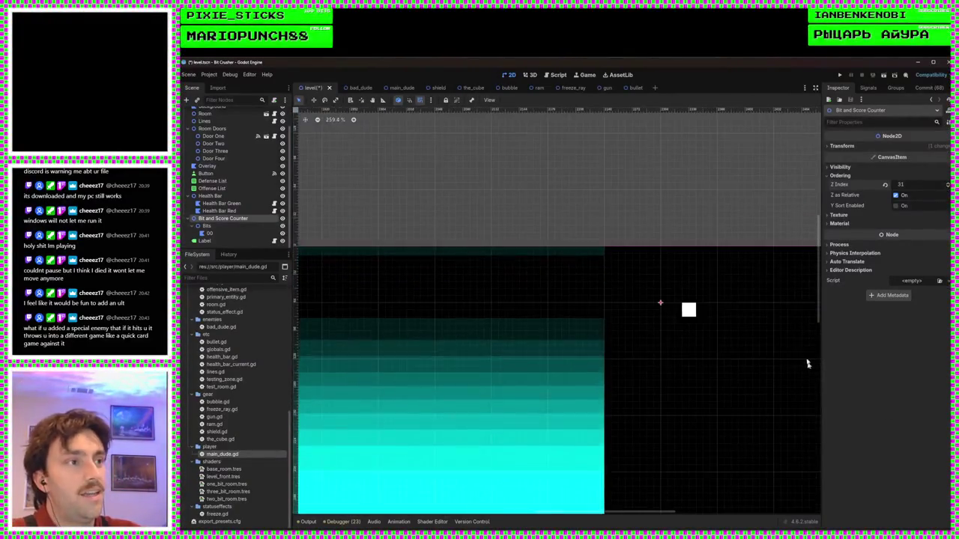
{"action": "scroll", "coordinate": [764, 277], "scroll_direction": "up", "scroll_amount": 5}
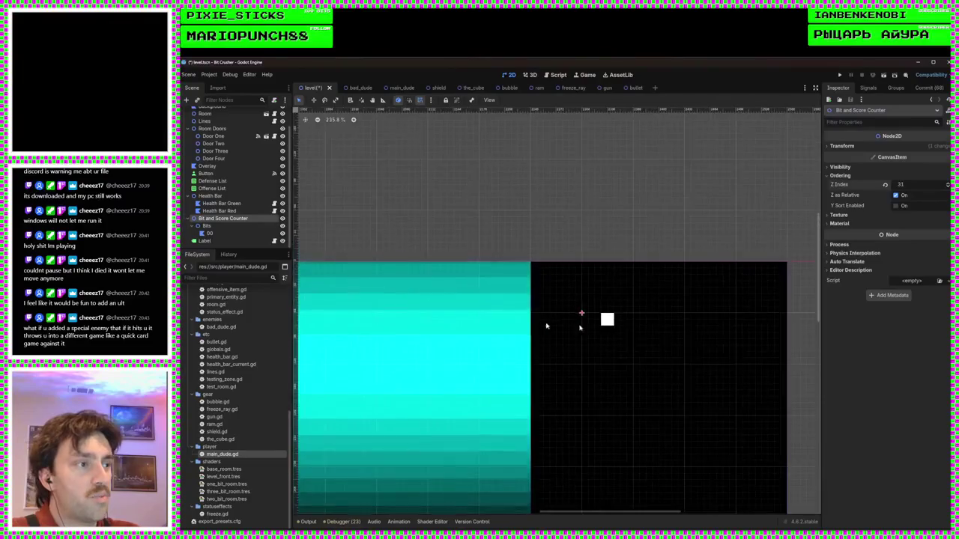
{"action": "scroll", "coordinate": [757, 337], "scroll_direction": "up", "scroll_amount": 3}
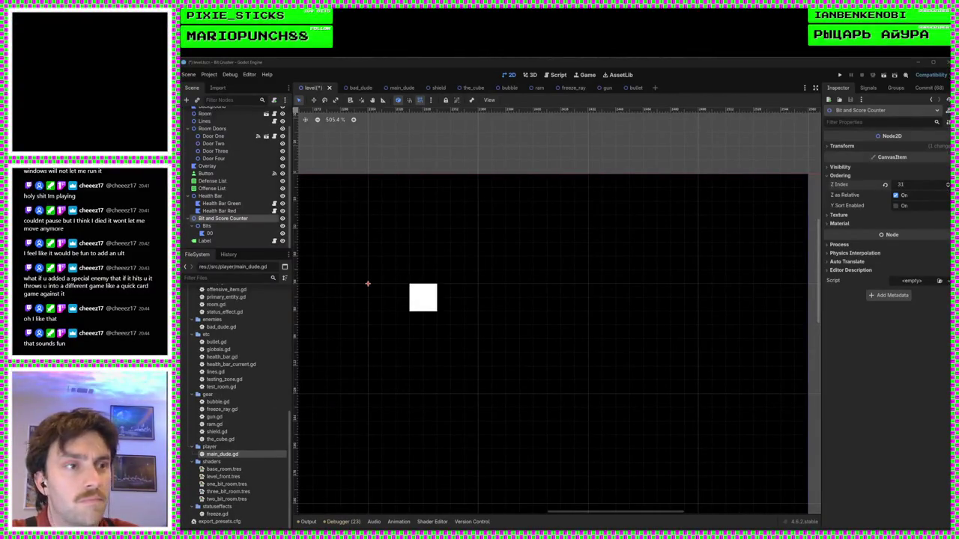
{"action": "key", "text": "alt+Tab"}
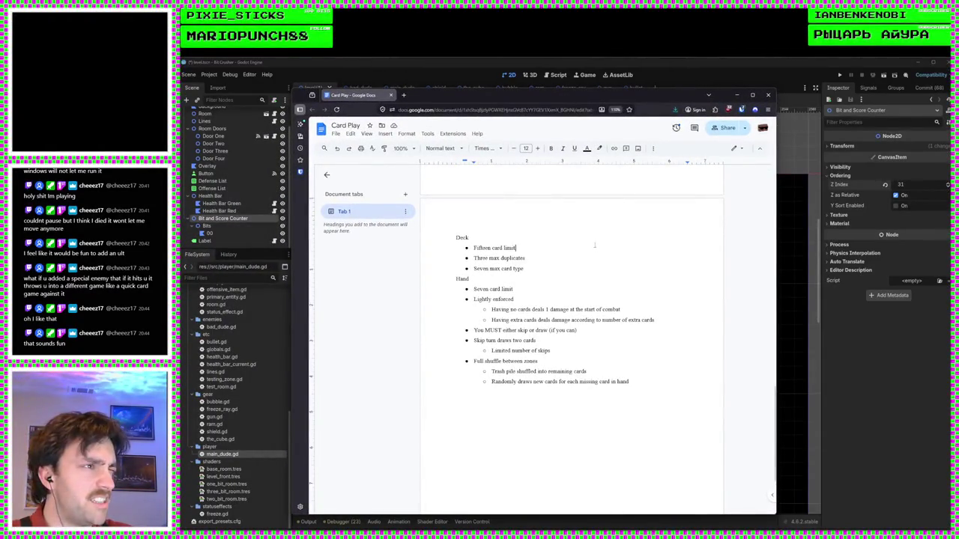
- Look over the Bit Crusher design document, then return to the Card Play document
{"action": "left_click", "coordinate": [620, 283]}
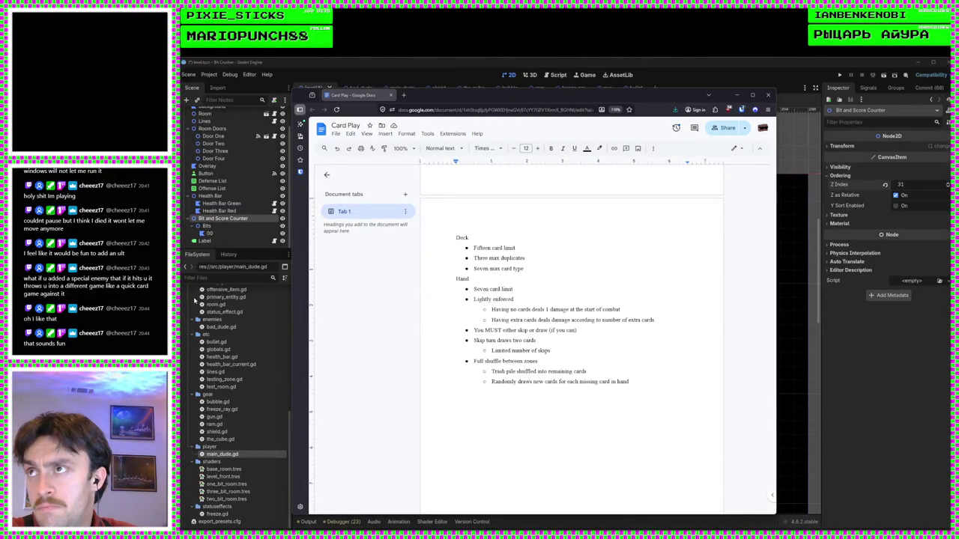
{"action": "left_click", "coordinate": [419, 95]}
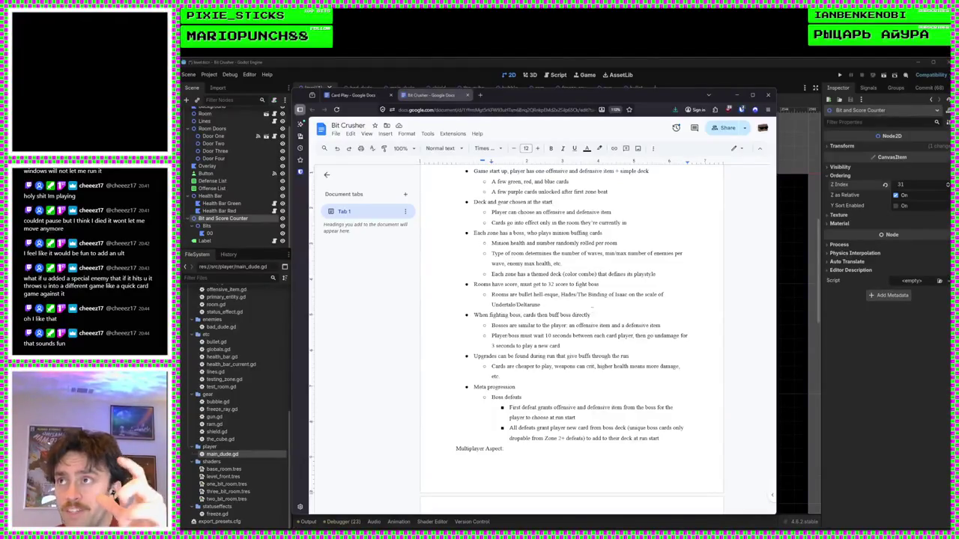
{"action": "left_click", "coordinate": [368, 99]}
- Scroll through the Card Play card list, then close Chrome to return to Godot
{"action": "scroll", "coordinate": [569, 338], "scroll_direction": "up", "scroll_amount": 5}
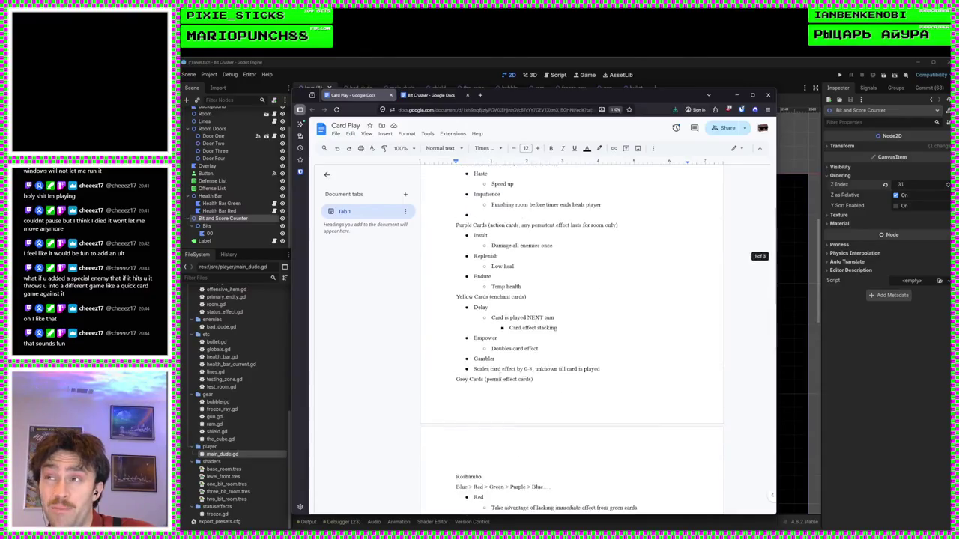
{"action": "scroll", "coordinate": [539, 339], "scroll_direction": "up", "scroll_amount": 3}
{"action": "scroll", "coordinate": [538, 338], "scroll_direction": "up", "scroll_amount": 2}
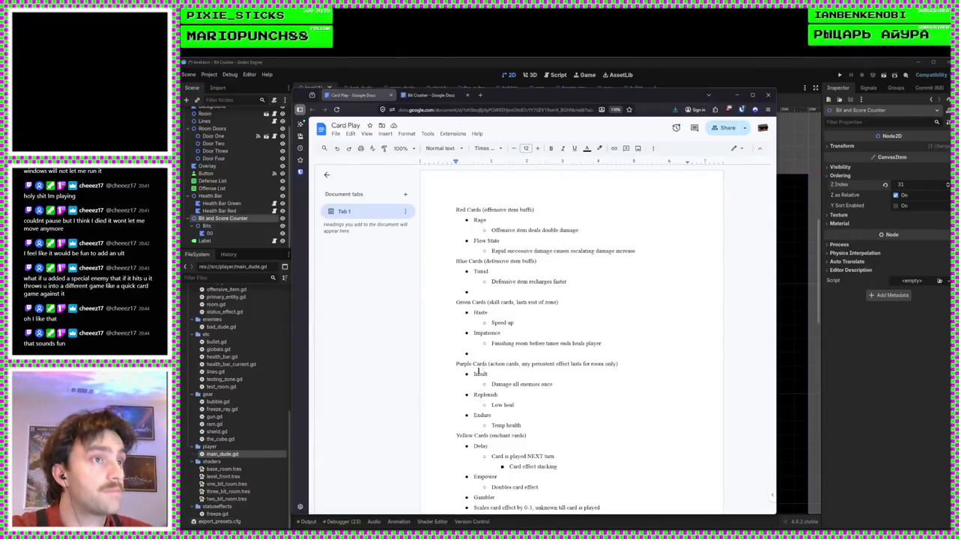
{"action": "left_click", "coordinate": [767, 101]}
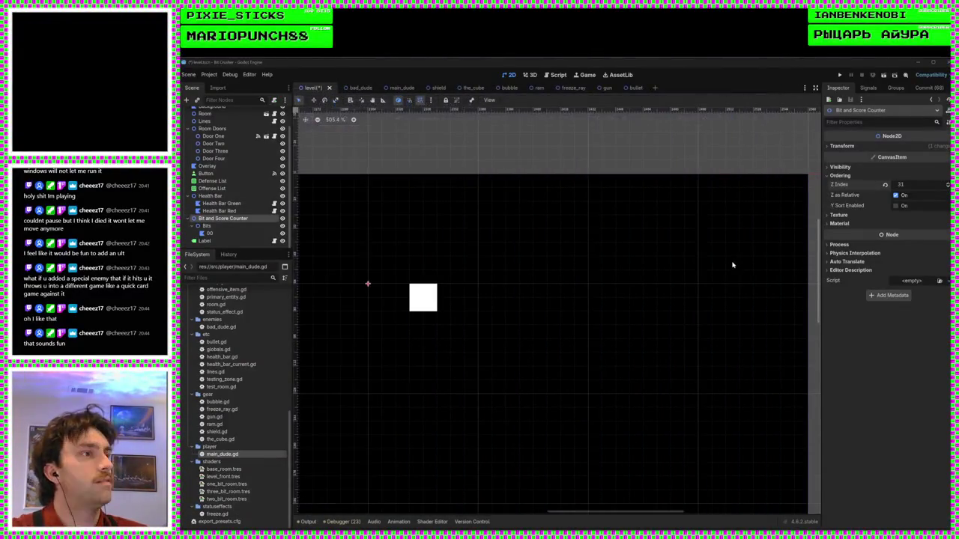
- Duplicate square 00 and place the copy directly under the Bits node
{"action": "scroll", "coordinate": [442, 274], "scroll_direction": "down", "scroll_amount": 2}
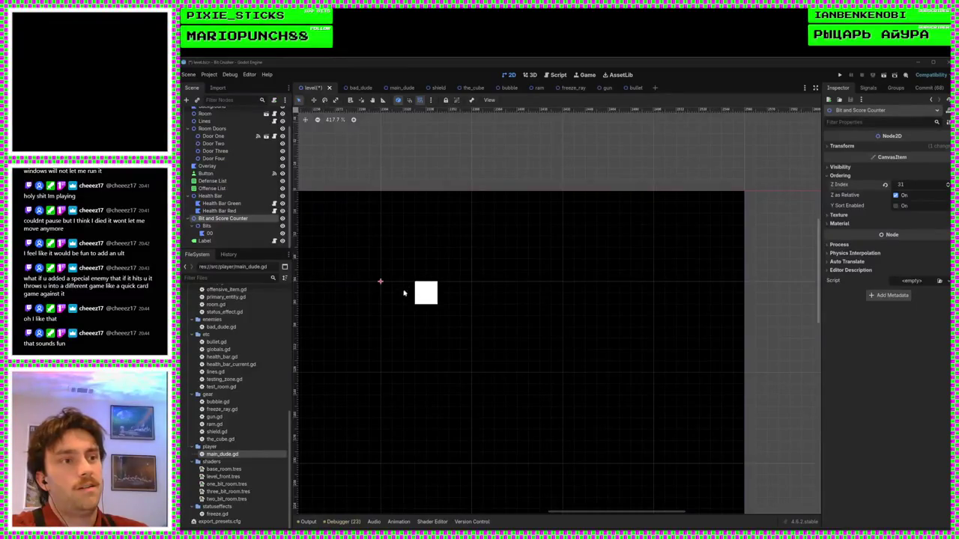
{"action": "scroll", "coordinate": [410, 296], "scroll_direction": "up", "scroll_amount": 1}
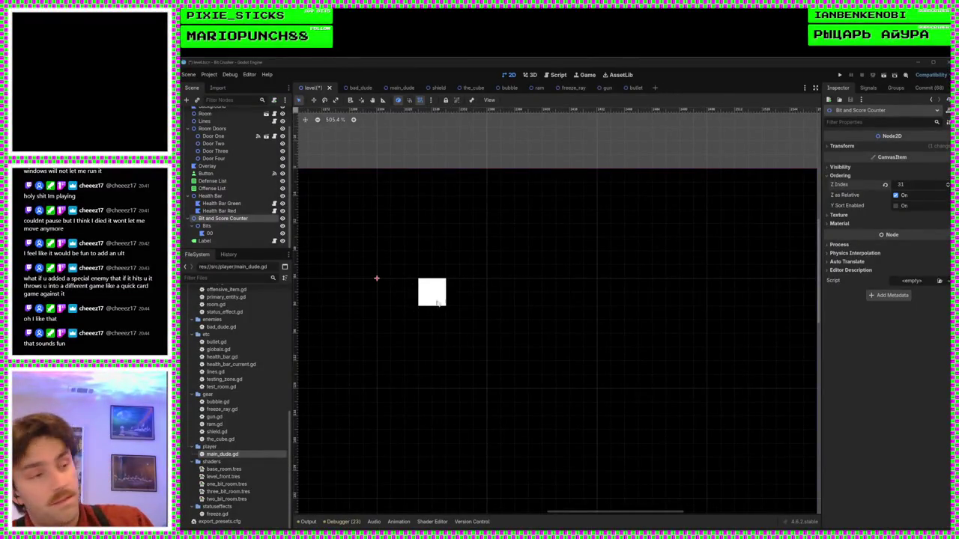
{"action": "left_click", "coordinate": [223, 232]}
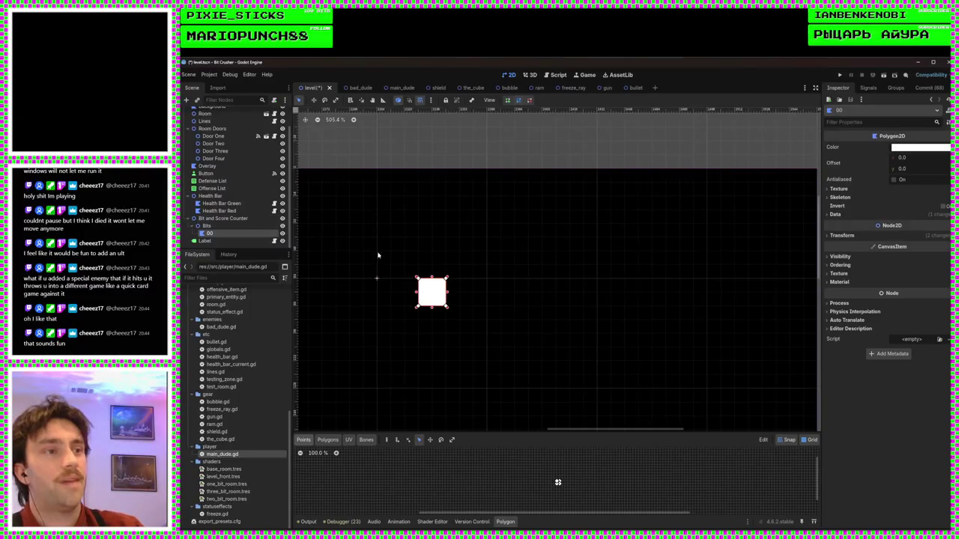
{"action": "scroll", "coordinate": [379, 279], "scroll_direction": "up", "scroll_amount": 3}
{"action": "key", "text": "ctrl+d"}
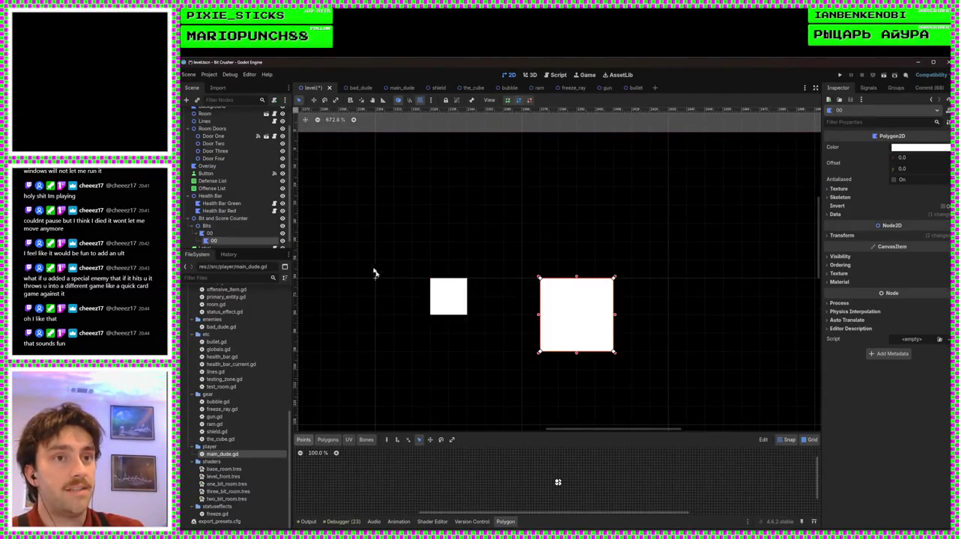
{"action": "mouse_move", "coordinate": [225, 237]}
{"action": "left_mouse_down"}
{"action": "mouse_move", "coordinate": [204, 233]}
{"action": "mouse_move", "coordinate": [202, 224]}
{"action": "mouse_move", "coordinate": [218, 241]}
{"action": "mouse_move", "coordinate": [207, 218]}
{"action": "left_mouse_up"}
- Shrink the new square 01 and move it 16 px below square 00
{"action": "scroll", "coordinate": [365, 250], "scroll_direction": "down", "scroll_amount": 2}
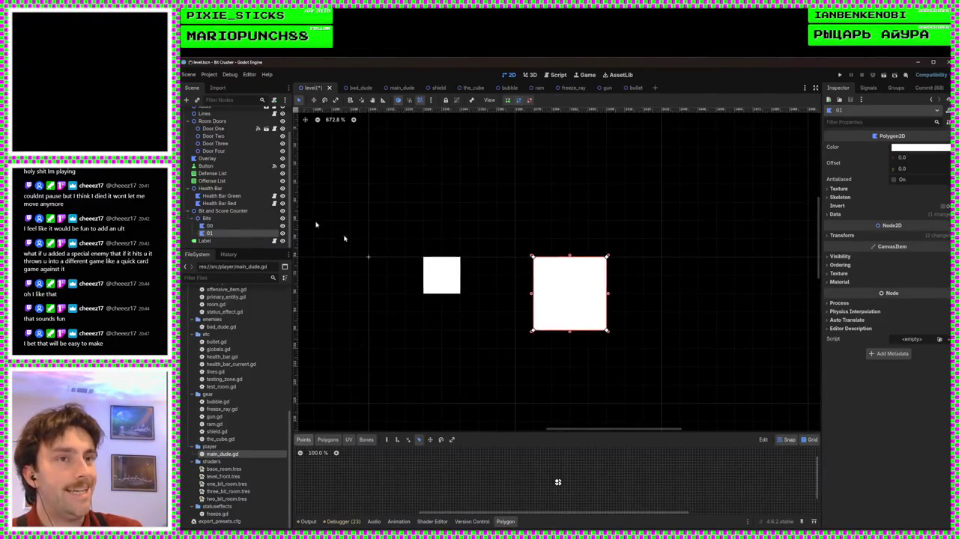
{"action": "mouse_move", "coordinate": [607, 337]}
{"action": "left_mouse_down"}
{"action": "mouse_move", "coordinate": [620, 335]}
{"action": "mouse_move", "coordinate": [571, 296]}
{"action": "mouse_move", "coordinate": [442, 330]}
{"action": "mouse_move", "coordinate": [496, 275]}
{"action": "mouse_move", "coordinate": [458, 346]}
{"action": "mouse_move", "coordinate": [450, 334]}
{"action": "left_mouse_up"}
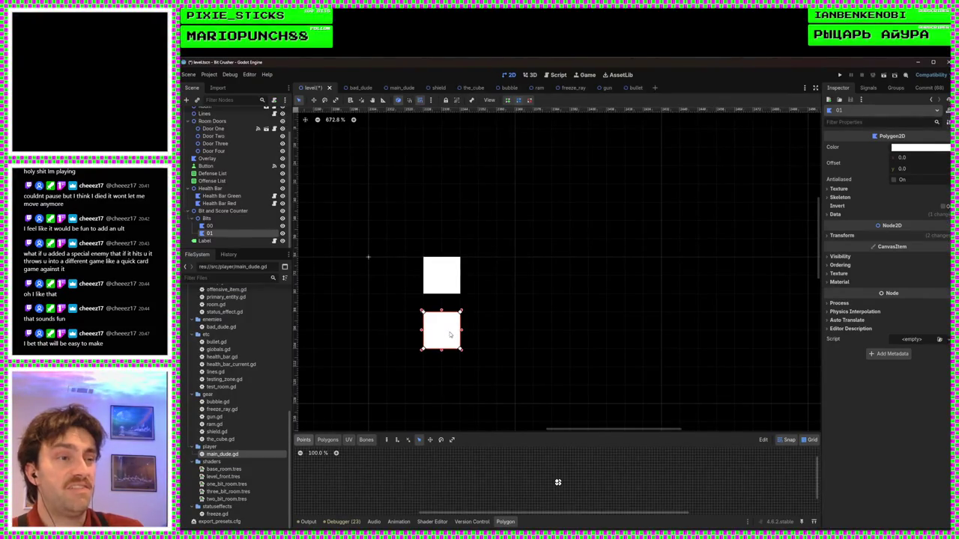
{"action": "scroll", "coordinate": [438, 205], "scroll_direction": "down", "scroll_amount": 3}
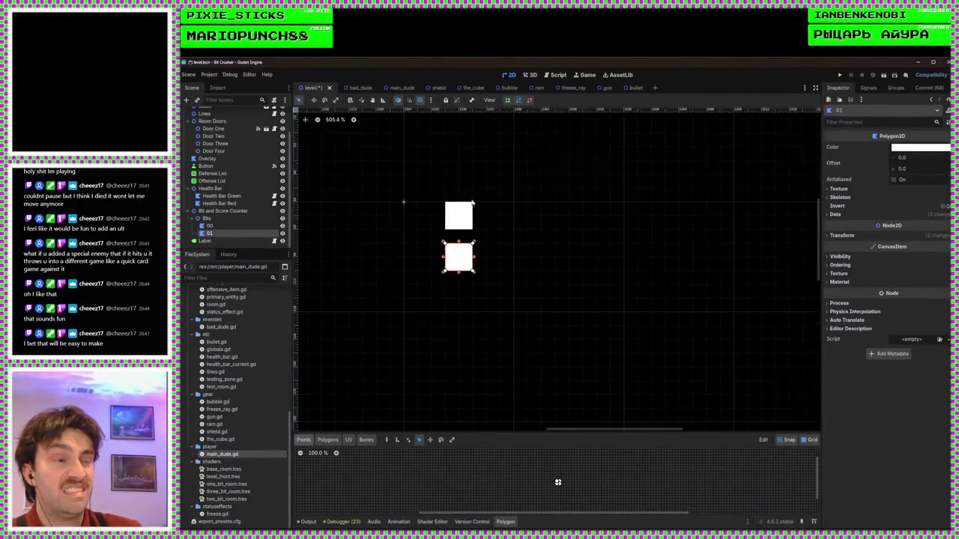
{"action": "scroll", "coordinate": [472, 204], "scroll_direction": "up", "scroll_amount": 3}
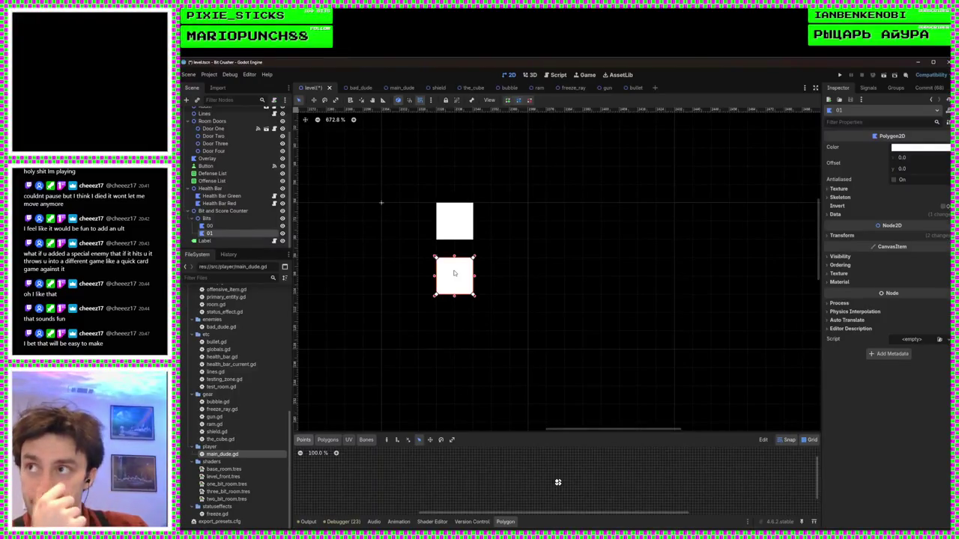
{"action": "scroll", "coordinate": [428, 255], "scroll_direction": "up", "scroll_amount": 1}
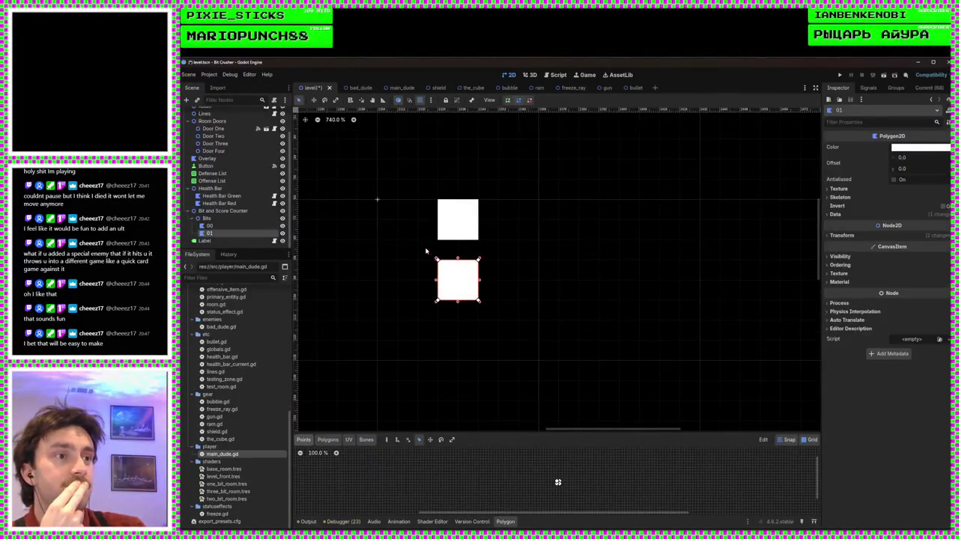
{"action": "scroll", "coordinate": [473, 301], "scroll_direction": "up", "scroll_amount": 2}
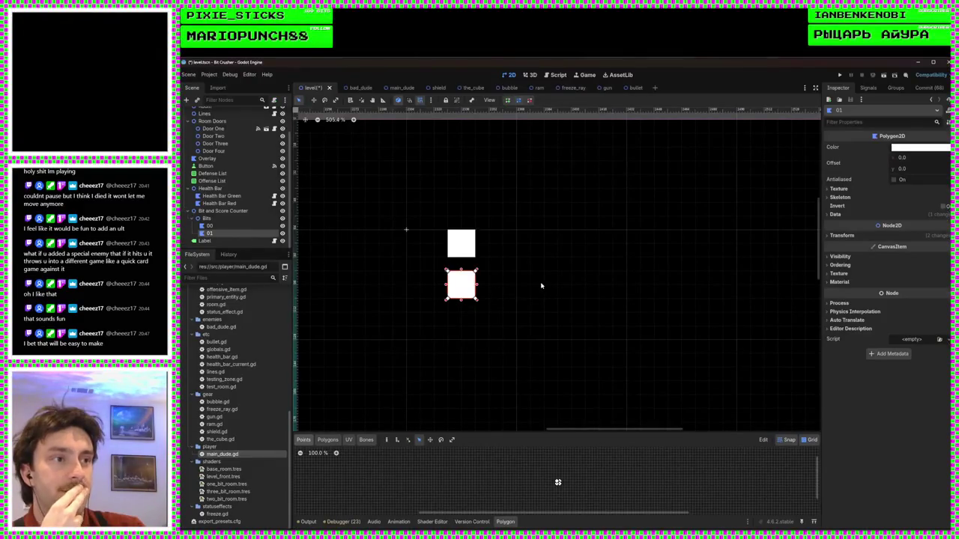
{"action": "scroll", "coordinate": [447, 278], "scroll_direction": "up", "scroll_amount": 1}
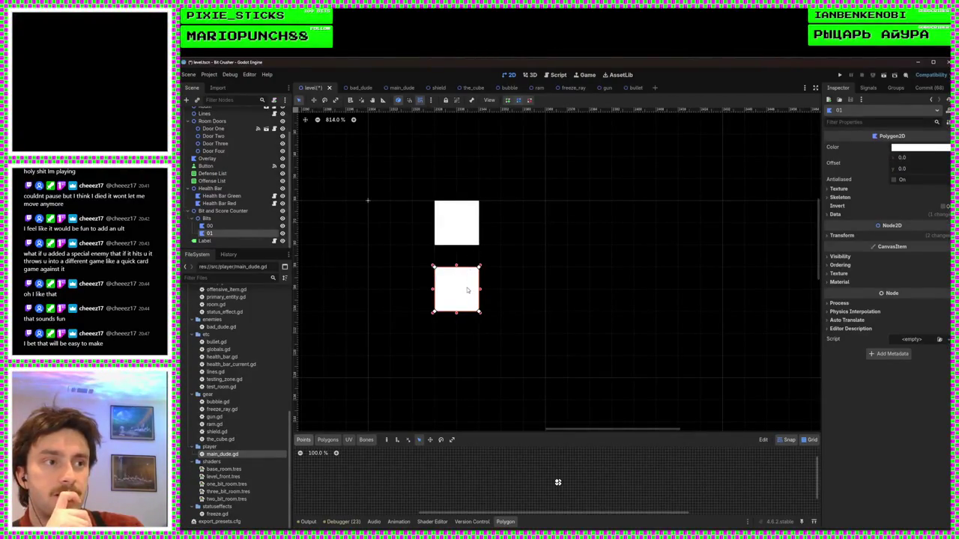
- Drag squares 01 and 00 lower on the canvas
{"action": "left_click", "coordinate": [472, 217]}
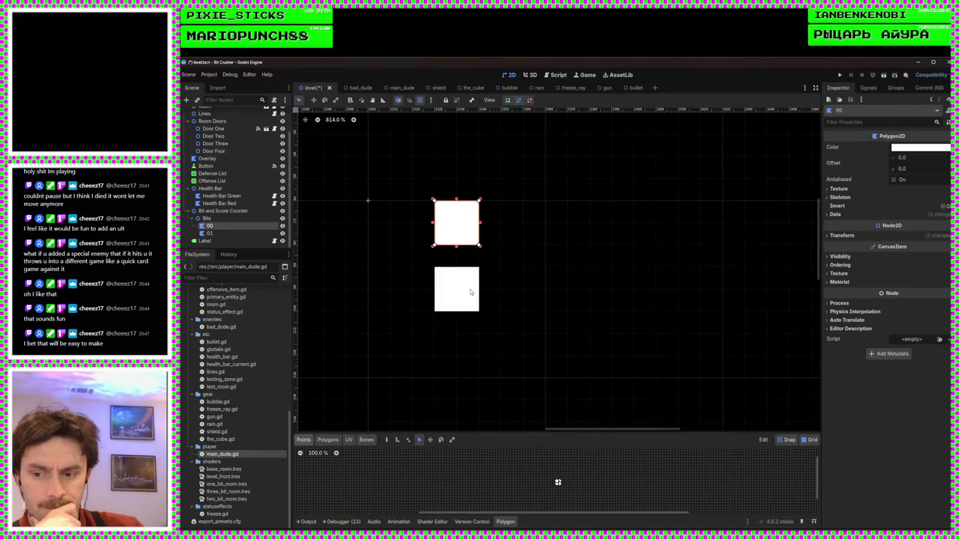
{"action": "left_click_drag", "start_coordinate": [455, 304], "coordinate": [454, 332]}
{"action": "left_click_drag", "start_coordinate": [453, 239], "coordinate": [451, 275]}
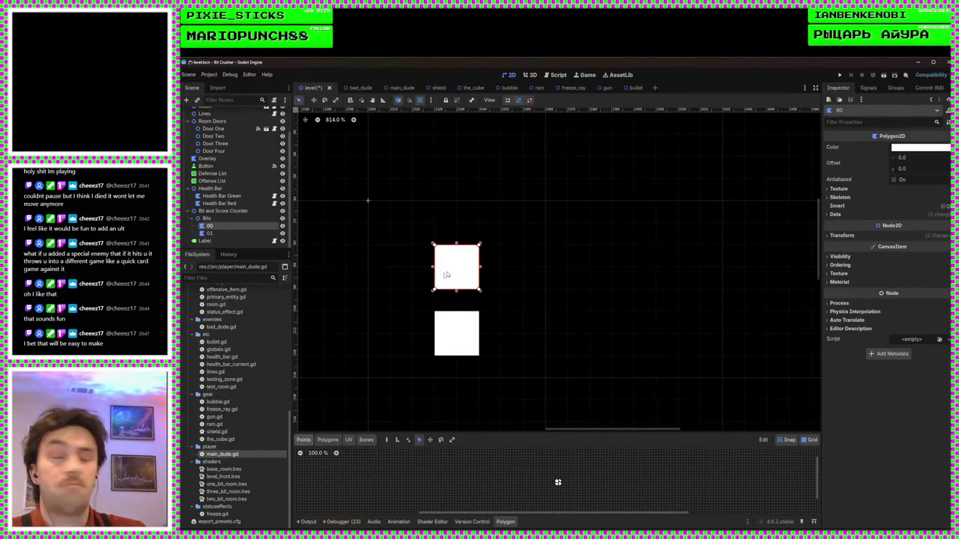
{"action": "scroll", "coordinate": [370, 292], "scroll_direction": "up", "scroll_amount": 2}
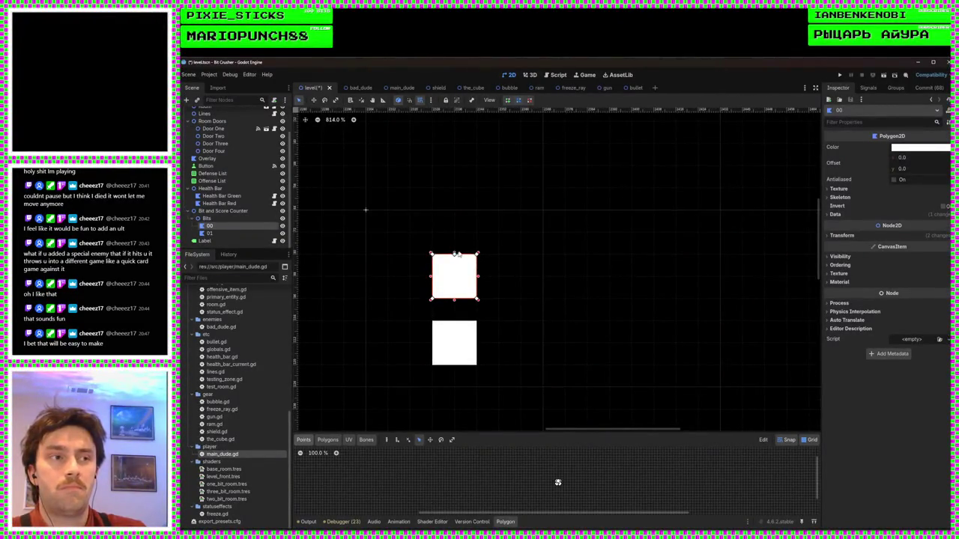
{"action": "left_click", "coordinate": [454, 246]}
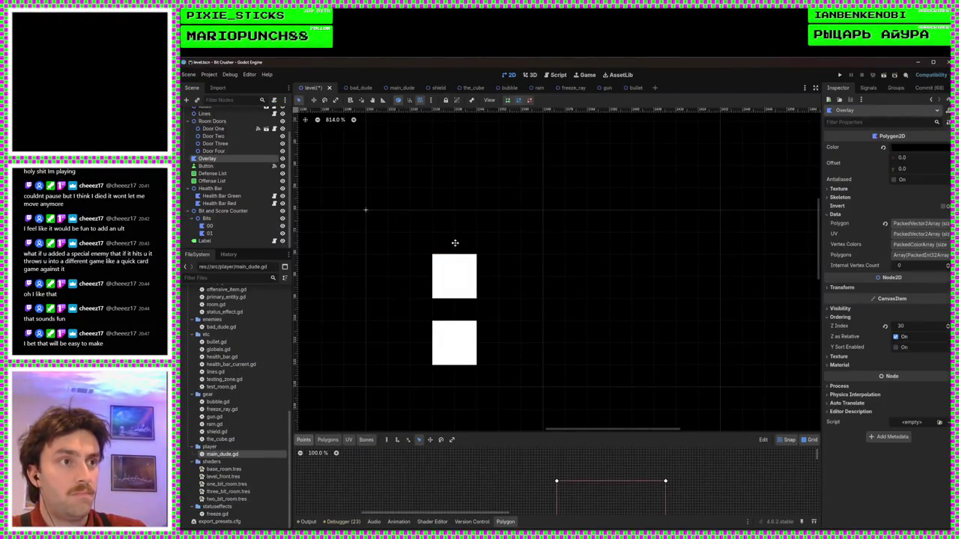
- Select square 00 and undo an accidental stretch of its top edge
{"action": "left_click", "coordinate": [454, 274]}
{"action": "left_click", "coordinate": [454, 241]}
{"action": "left_click", "coordinate": [455, 263]}
{"action": "left_click", "coordinate": [454, 250]}
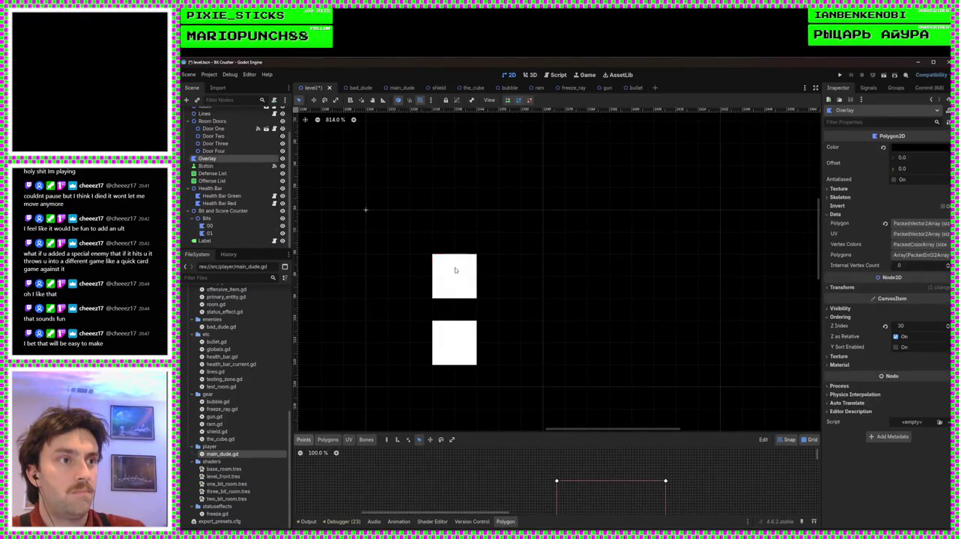
{"action": "left_click", "coordinate": [455, 267]}
{"action": "left_click_drag", "start_coordinate": [456, 242], "coordinate": [455, 222]}
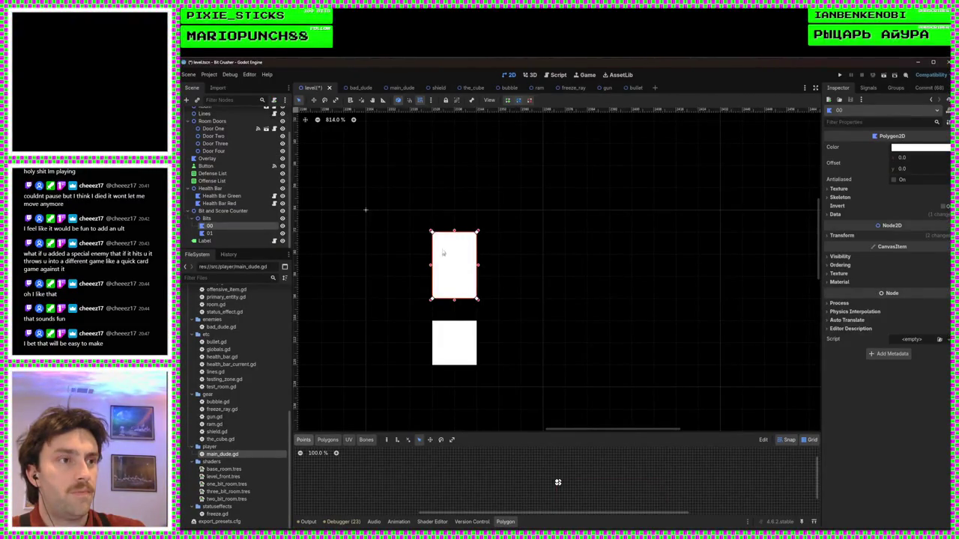
{"action": "left_click", "coordinate": [459, 350]}
{"action": "key", "text": "ctrl+z"}
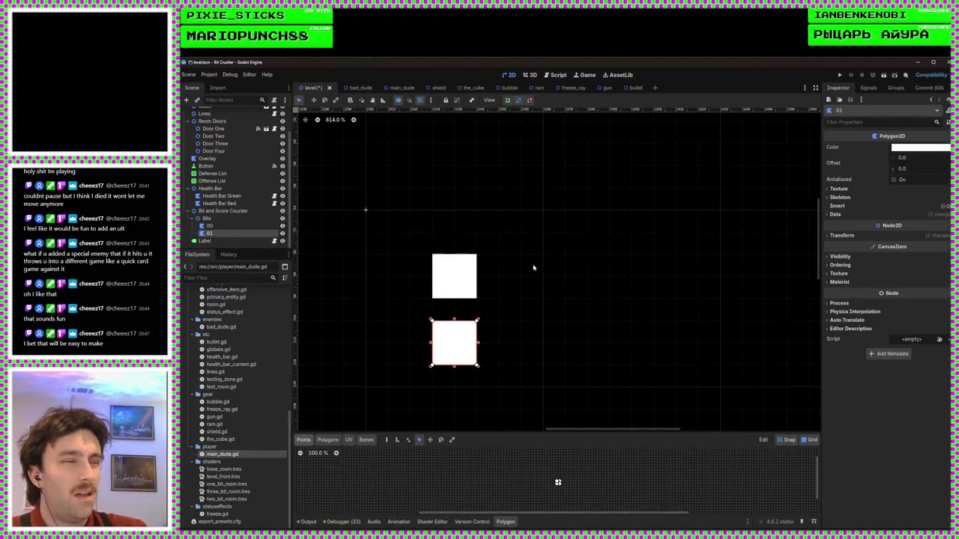
- Move square 00 up slightly to widen the gap above square 01
{"action": "left_click", "coordinate": [452, 274]}
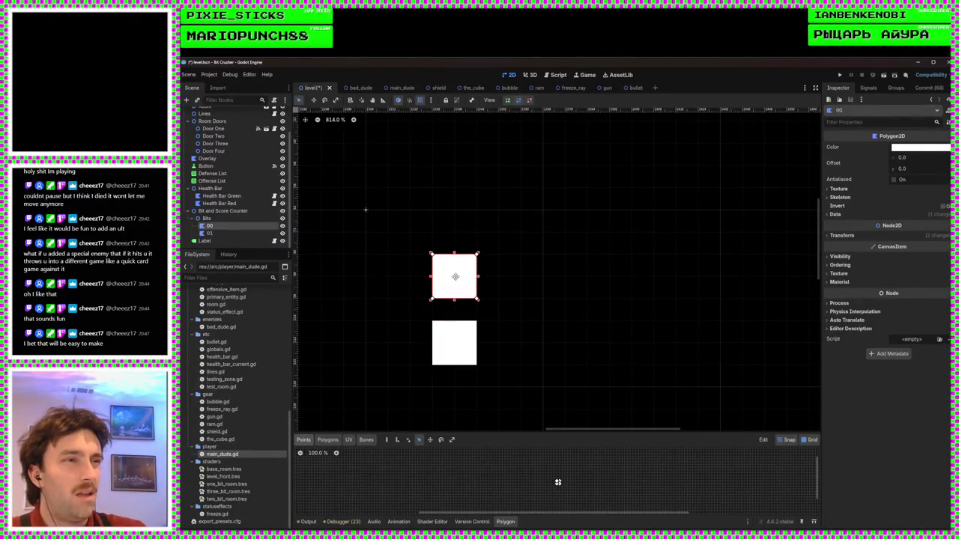
{"action": "left_click_drag", "start_coordinate": [452, 274], "coordinate": [494, 261]}
{"action": "scroll", "coordinate": [500, 250], "scroll_direction": "down", "scroll_amount": 3}
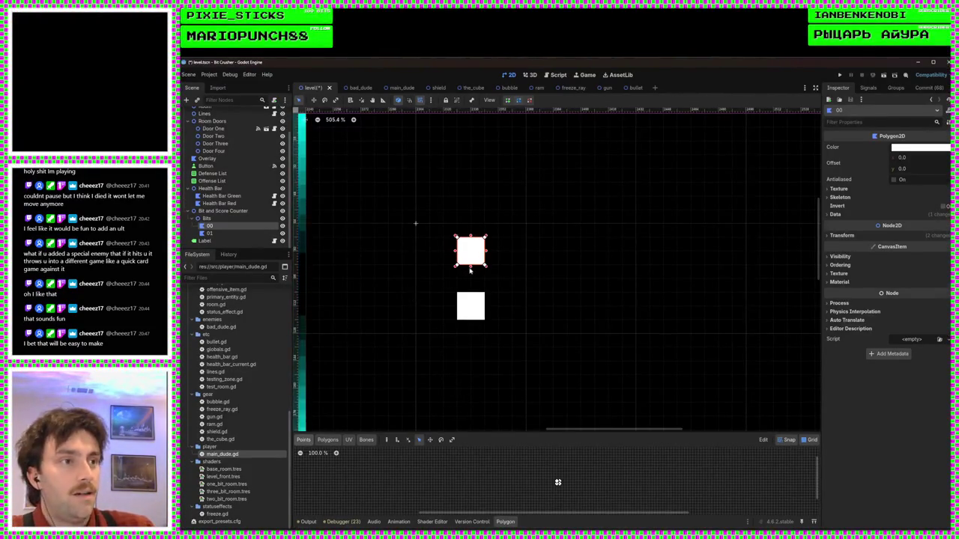
{"action": "scroll", "coordinate": [478, 265], "scroll_direction": "up", "scroll_amount": 2}
{"action": "scroll", "coordinate": [538, 262], "scroll_direction": "up", "scroll_amount": 1}
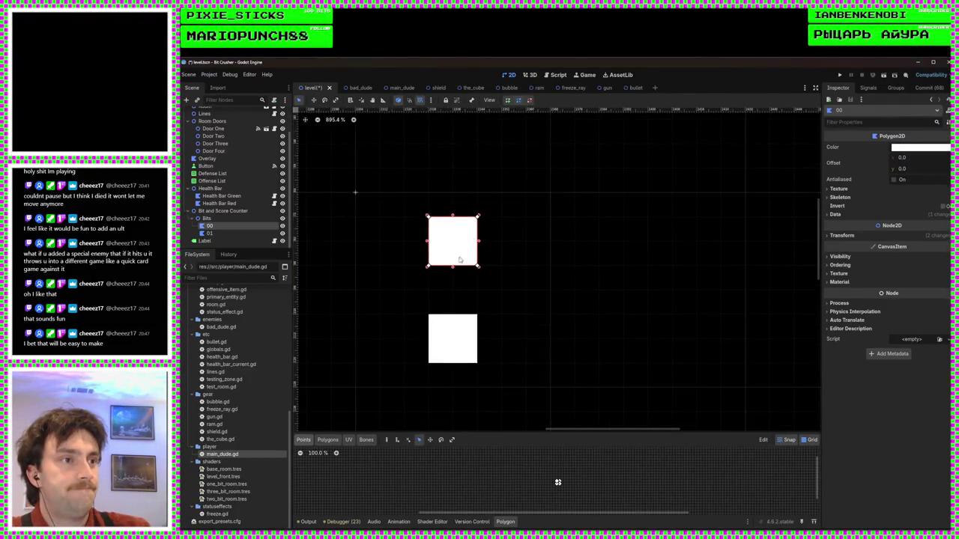
{"action": "scroll", "coordinate": [450, 244], "scroll_direction": "down", "scroll_amount": 2}
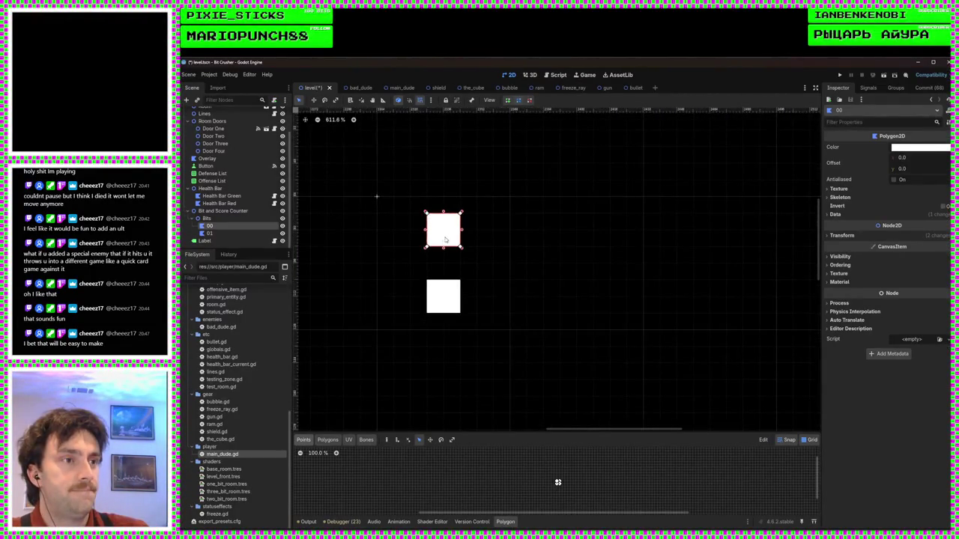
{"action": "scroll", "coordinate": [438, 247], "scroll_direction": "up", "scroll_amount": 2}
{"action": "scroll", "coordinate": [438, 246], "scroll_direction": "down", "scroll_amount": 6}
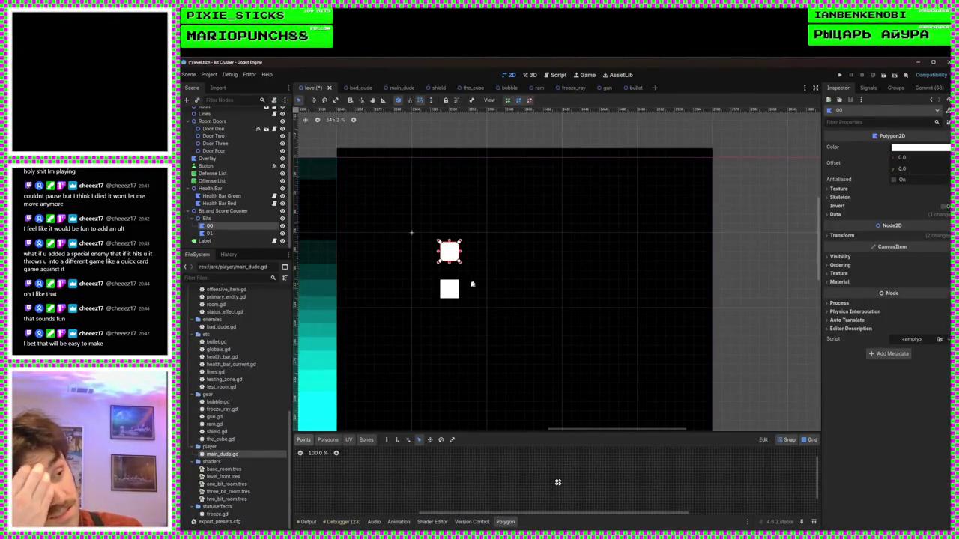
- Select the lower square 01 and paste a copy of it as square 02
{"action": "left_click", "coordinate": [450, 292]}
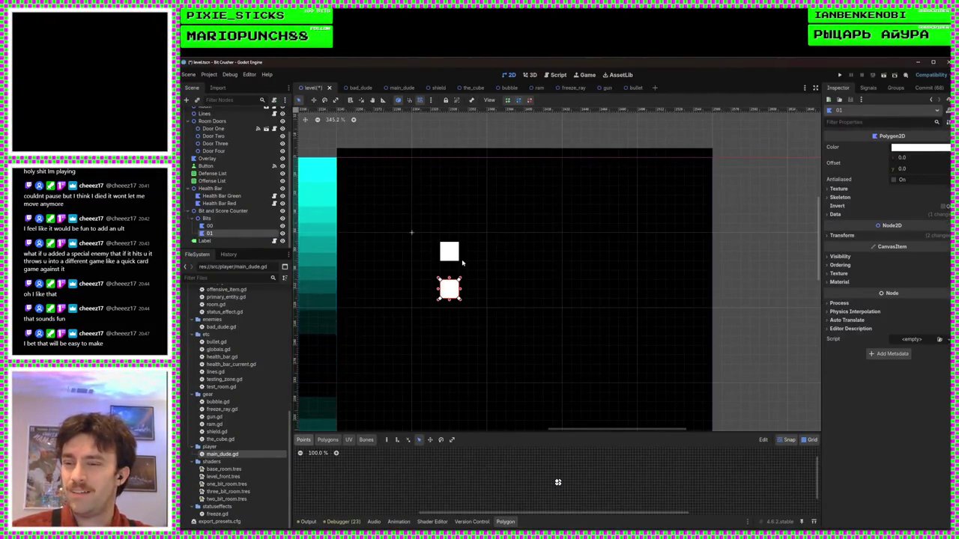
{"action": "scroll", "coordinate": [434, 267], "scroll_direction": "up", "scroll_amount": 3}
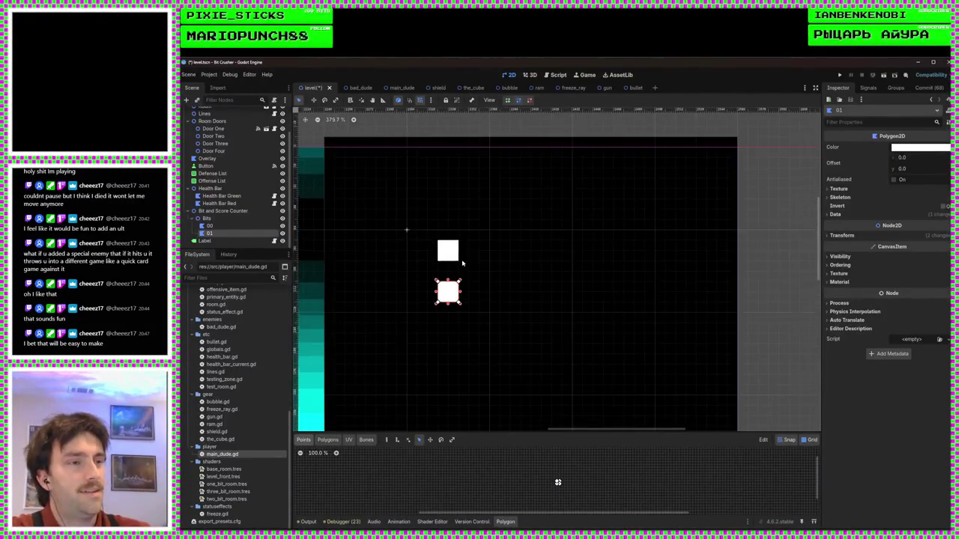
{"action": "left_click", "coordinate": [425, 272]}
{"action": "scroll", "coordinate": [424, 272], "scroll_direction": "up", "scroll_amount": 1}
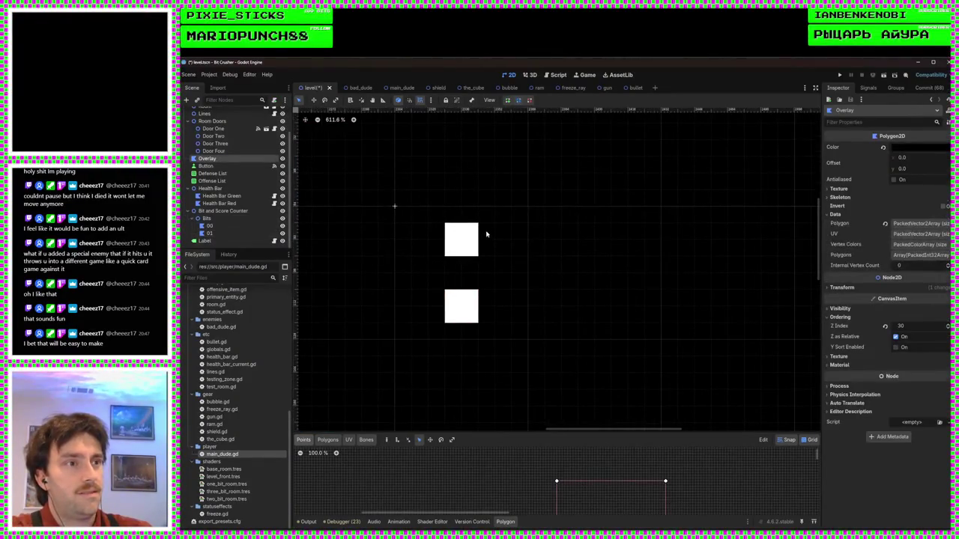
{"action": "left_click", "coordinate": [472, 241]}
{"action": "left_click", "coordinate": [448, 311]}
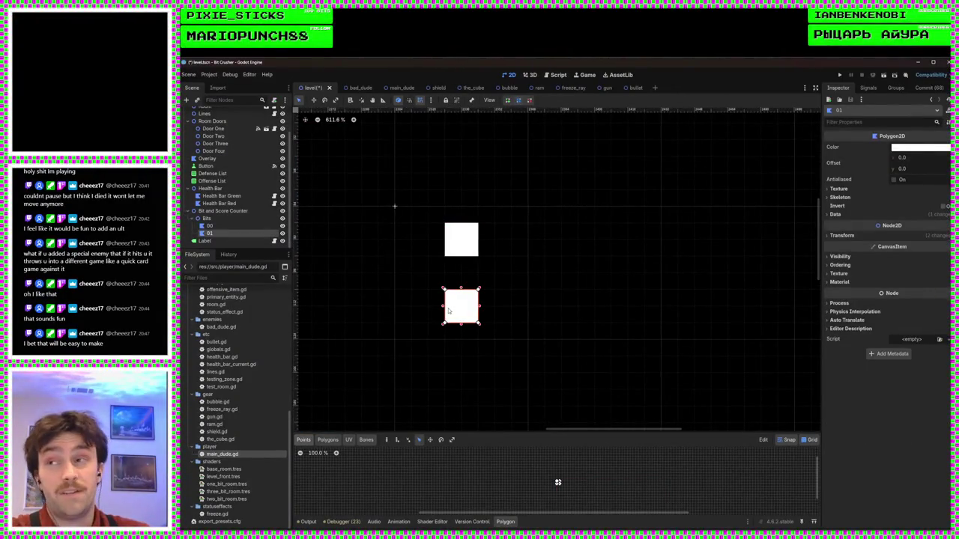
{"action": "scroll", "coordinate": [448, 308], "scroll_direction": "up", "scroll_amount": 2}
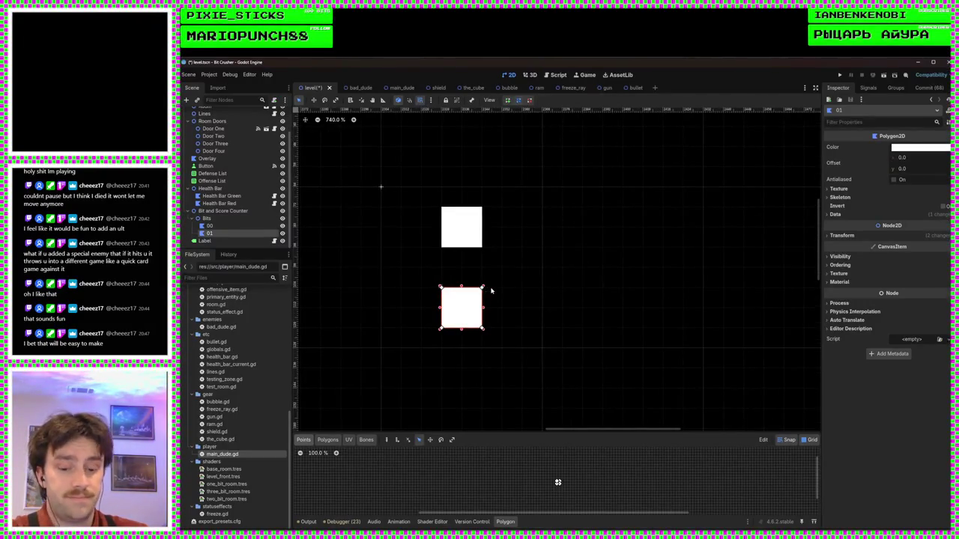
{"action": "key", "text": "ctrl+v"}
- Place the new square 02 directly under Bits and reorder it within the group
{"action": "mouse_move", "coordinate": [242, 241]}
{"action": "left_mouse_down"}
{"action": "mouse_move", "coordinate": [229, 245]}
{"action": "mouse_move", "coordinate": [216, 229]}
{"action": "mouse_move", "coordinate": [212, 239]}
{"action": "mouse_move", "coordinate": [216, 226]}
{"action": "mouse_move", "coordinate": [214, 237]}
{"action": "left_mouse_up"}
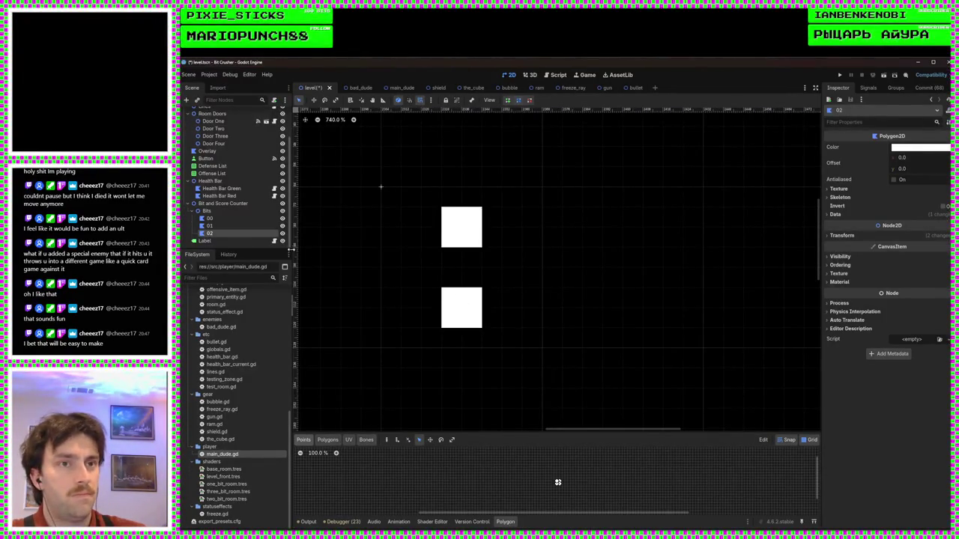
{"action": "mouse_move", "coordinate": [479, 307]}
{"action": "left_mouse_down"}
{"action": "mouse_move", "coordinate": [558, 307]}
{"action": "mouse_move", "coordinate": [481, 306]}
{"action": "left_mouse_up"}
{"action": "left_click", "coordinate": [210, 233]}
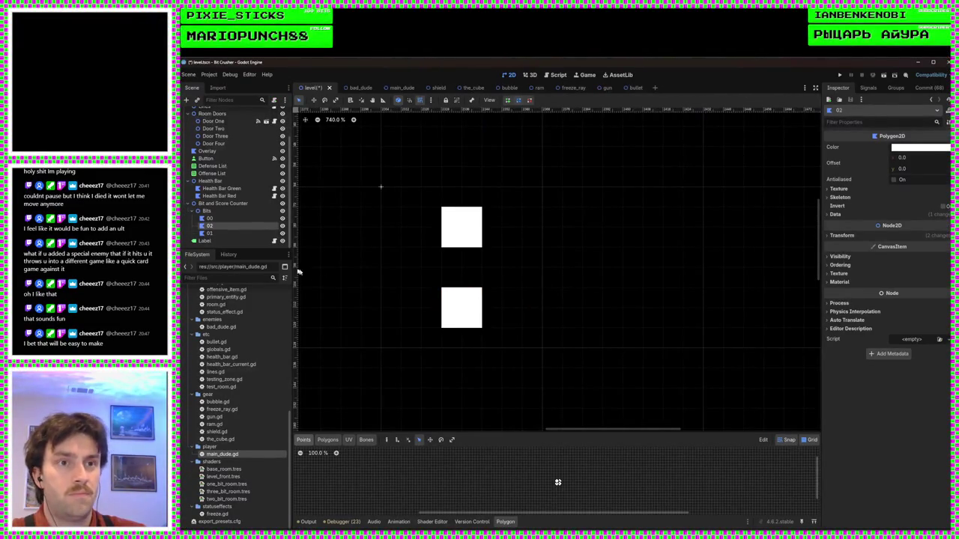
{"action": "mouse_move", "coordinate": [209, 233]}
{"action": "left_mouse_down"}
{"action": "mouse_move", "coordinate": [216, 222]}
{"action": "mouse_move", "coordinate": [223, 238]}
{"action": "left_mouse_up"}
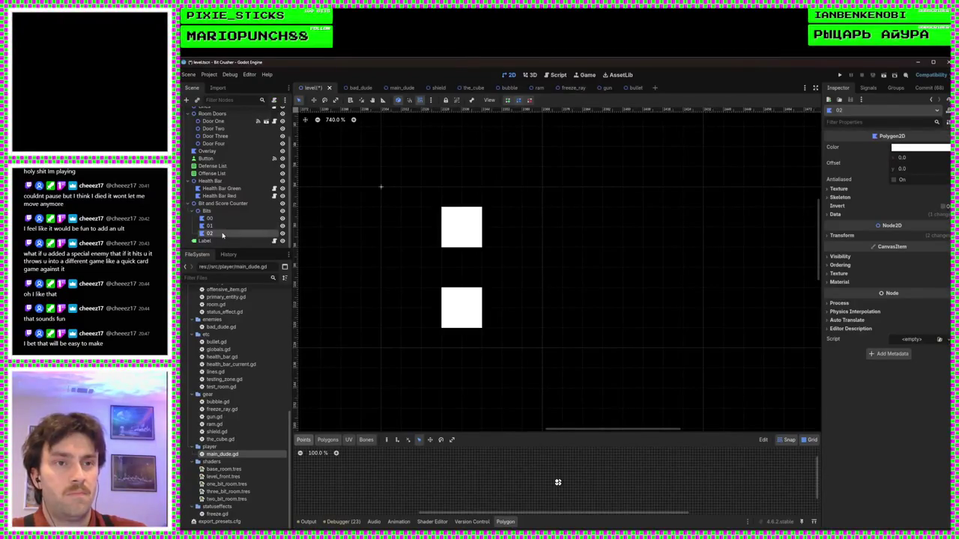
- Move square 02 right of the other squares and shrink it to match them
{"action": "scroll", "coordinate": [473, 278], "scroll_direction": "down", "scroll_amount": 5}
{"action": "scroll", "coordinate": [474, 278], "scroll_direction": "down", "scroll_amount": 4}
{"action": "left_click_drag", "start_coordinate": [540, 392], "coordinate": [507, 283]}
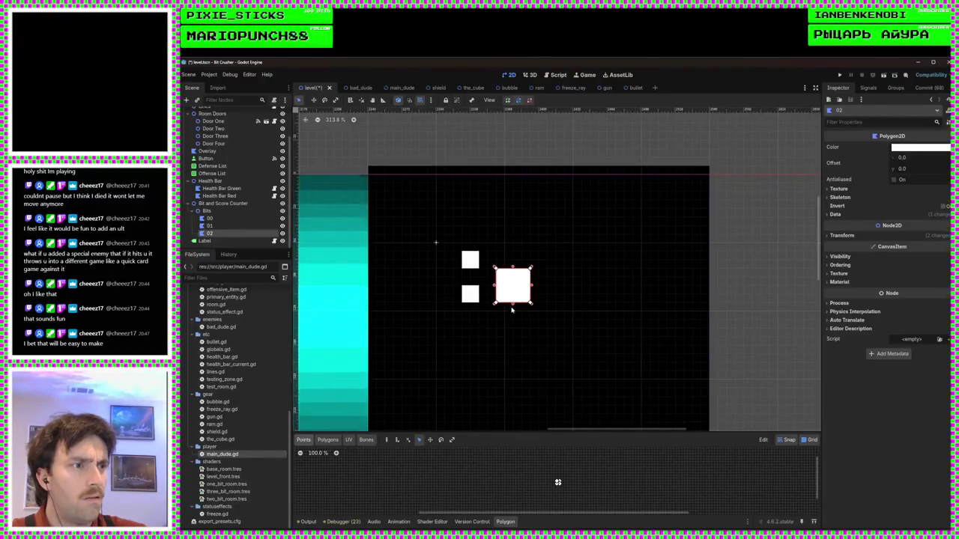
{"action": "left_click_drag", "start_coordinate": [513, 304], "coordinate": [519, 281]}
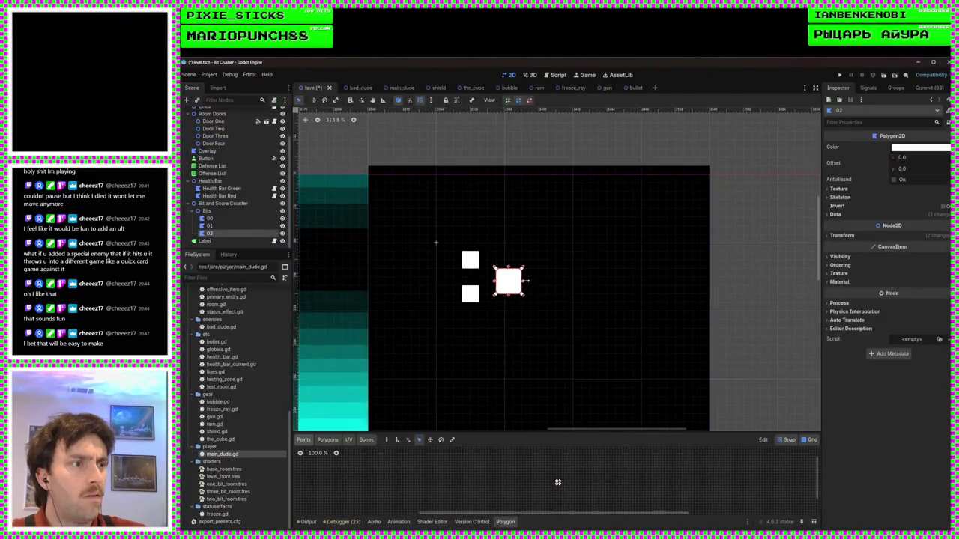
{"action": "scroll", "coordinate": [519, 283], "scroll_direction": "up", "scroll_amount": 4}
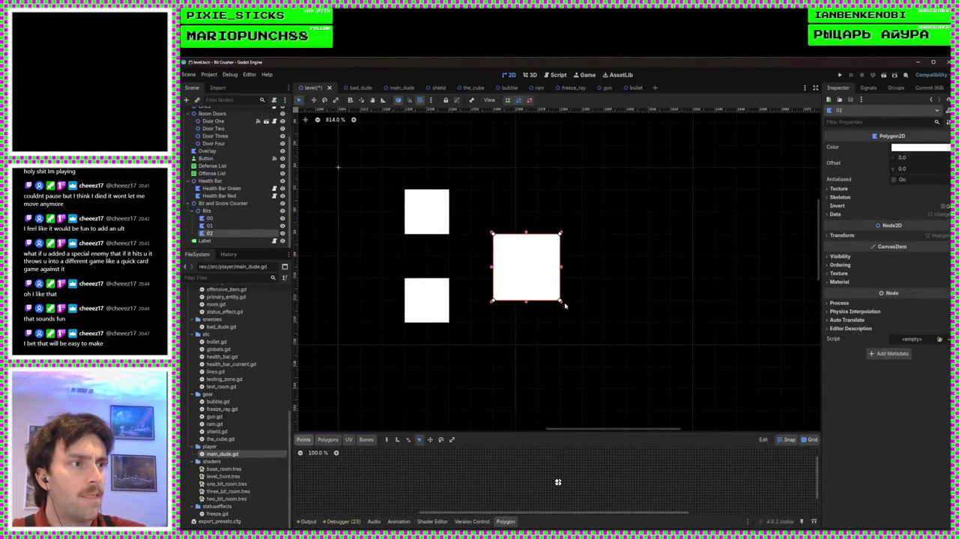
{"action": "left_click_drag", "start_coordinate": [561, 305], "coordinate": [544, 281]}
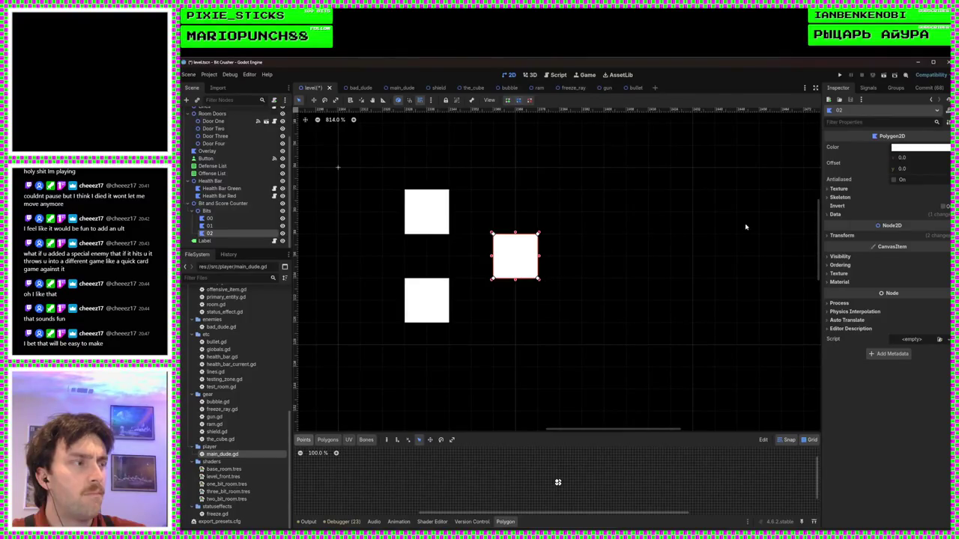
- Show square 02's Transform values, then move square 00 to the top of the column
{"action": "left_click", "coordinate": [860, 236]}
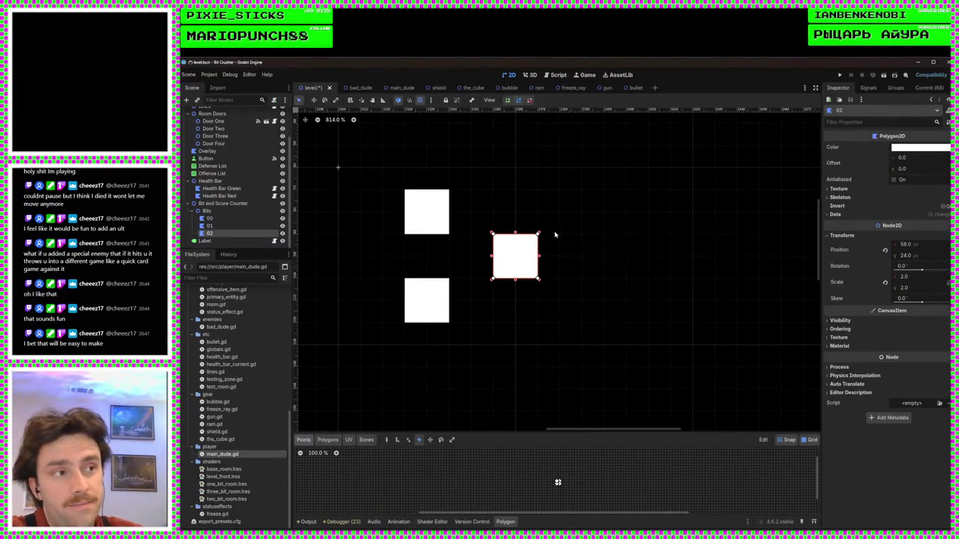
{"action": "scroll", "coordinate": [436, 251], "scroll_direction": "down", "scroll_amount": 4}
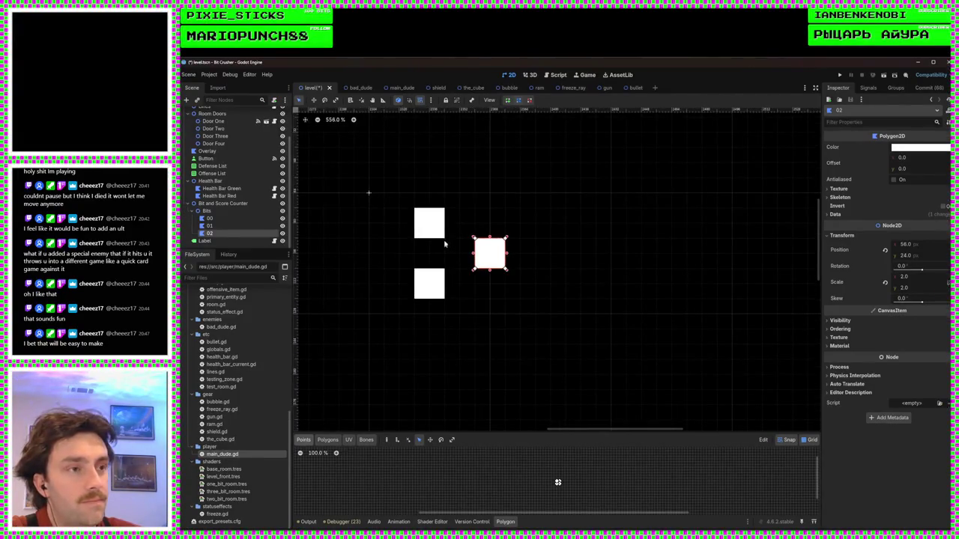
{"action": "scroll", "coordinate": [479, 246], "scroll_direction": "down", "scroll_amount": 2}
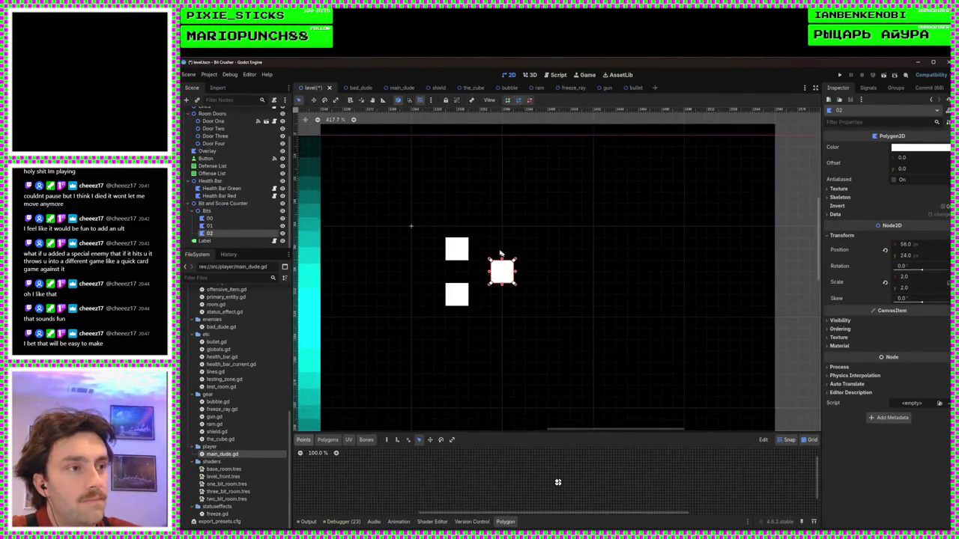
{"action": "scroll", "coordinate": [479, 246], "scroll_direction": "down", "scroll_amount": 10}
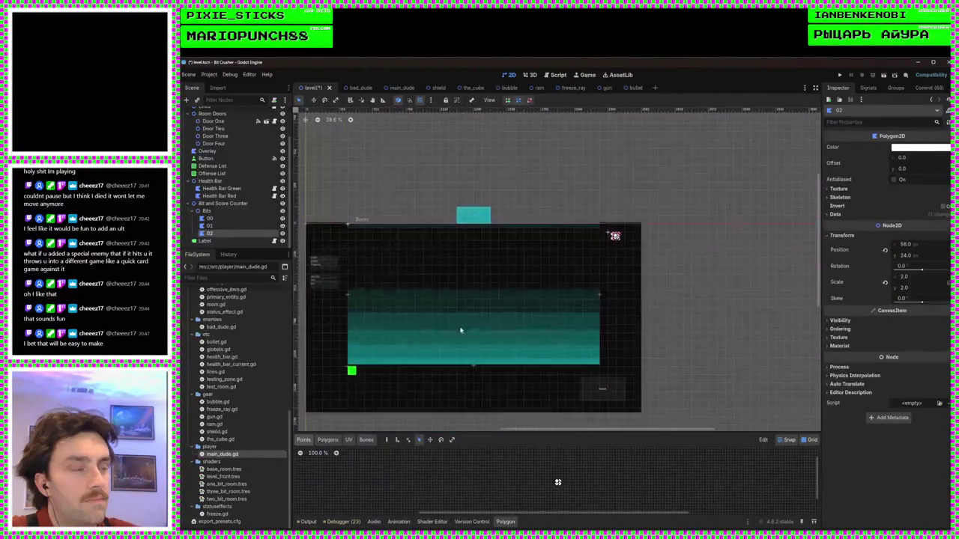
{"action": "scroll", "coordinate": [460, 329], "scroll_direction": "down", "scroll_amount": 1}
{"action": "scroll", "coordinate": [757, 181], "scroll_direction": "up", "scroll_amount": 5}
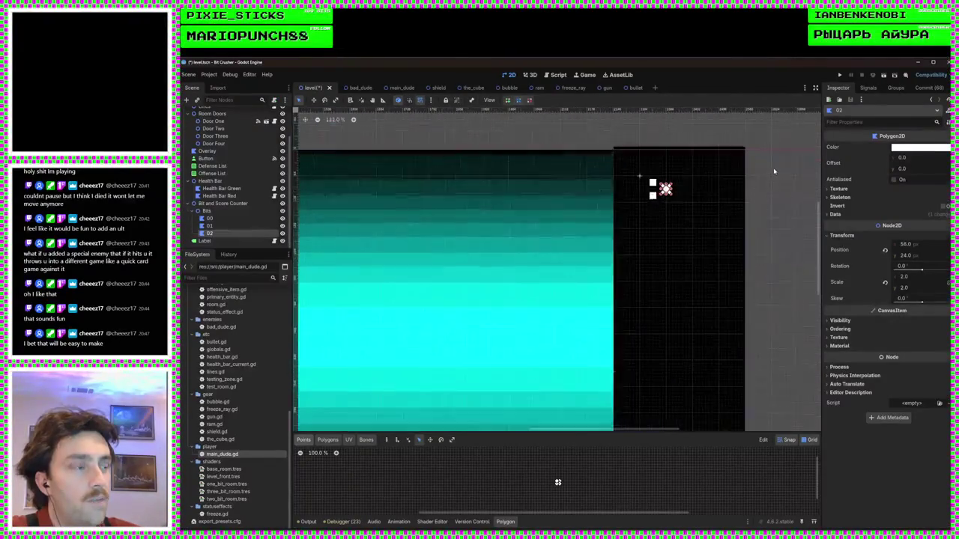
{"action": "scroll", "coordinate": [756, 181], "scroll_direction": "up", "scroll_amount": 3}
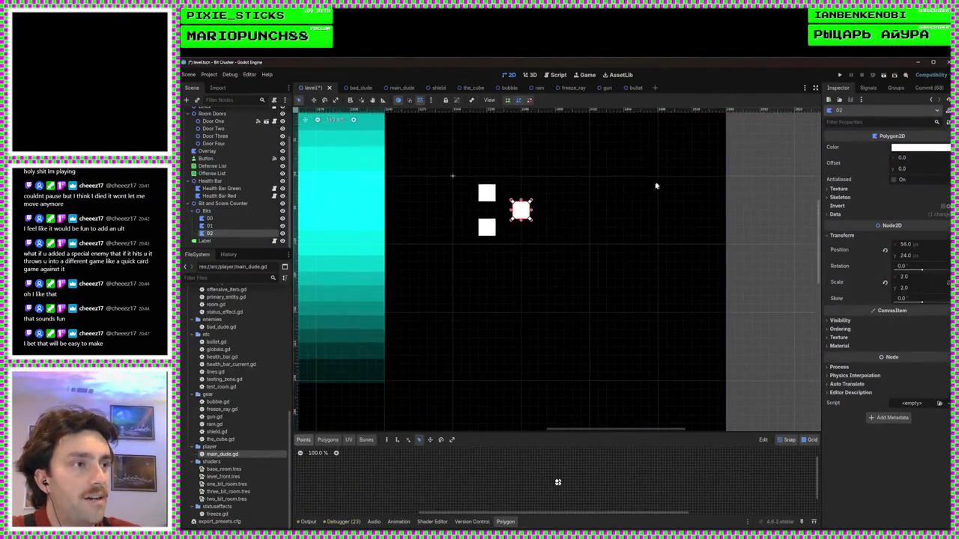
{"action": "scroll", "coordinate": [576, 241], "scroll_direction": "up", "scroll_amount": 1}
{"action": "left_click_drag", "start_coordinate": [463, 181], "coordinate": [432, 170]}
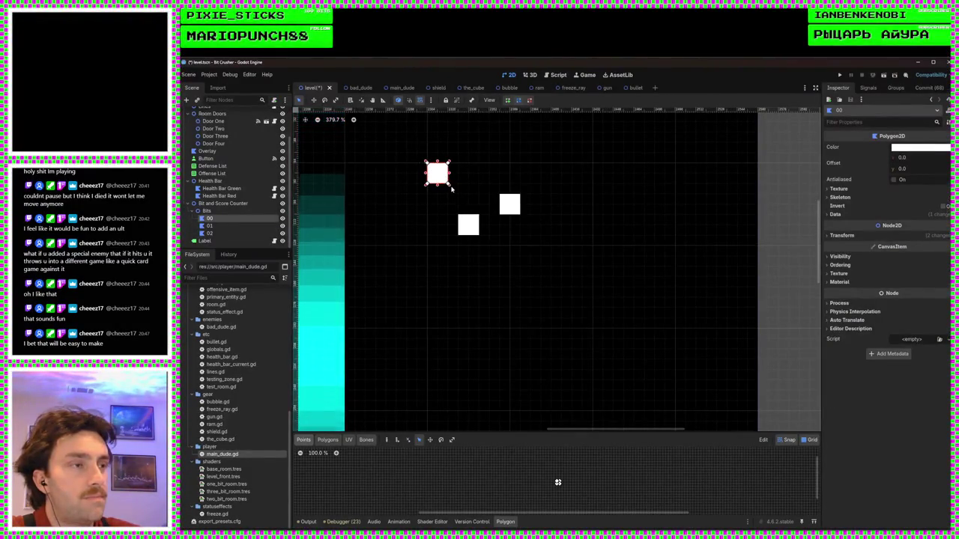
- Resize square 00 and move square 02 below the other squares
{"action": "mouse_move", "coordinate": [451, 184]}
{"action": "left_mouse_down"}
{"action": "mouse_move", "coordinate": [474, 203]}
{"action": "mouse_move", "coordinate": [453, 230]}
{"action": "left_mouse_up"}
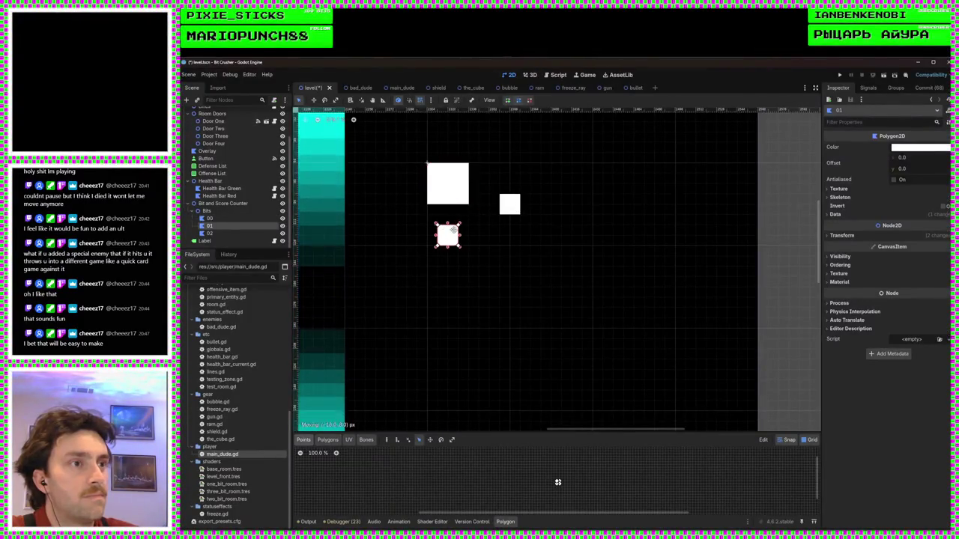
{"action": "left_click_drag", "start_coordinate": [473, 266], "coordinate": [473, 257]}
{"action": "mouse_move", "coordinate": [504, 212]}
{"action": "left_mouse_down"}
{"action": "mouse_move", "coordinate": [472, 283]}
{"action": "mouse_move", "coordinate": [444, 285]}
{"action": "mouse_move", "coordinate": [472, 310]}
{"action": "left_mouse_up"}
- Nudge squares 02 and 01 down for even spacing, then duplicate square 01
{"action": "scroll", "coordinate": [562, 257], "scroll_direction": "down", "scroll_amount": 8}
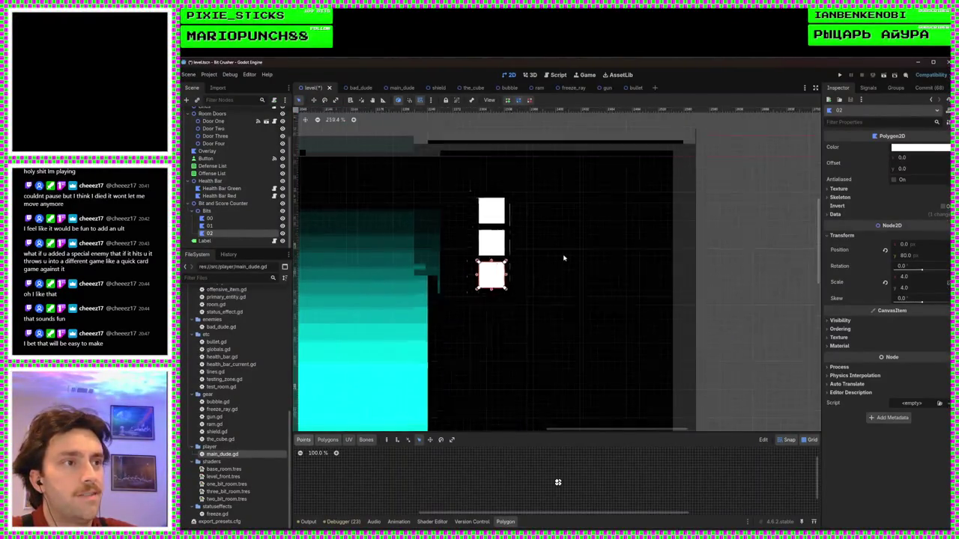
{"action": "scroll", "coordinate": [588, 223], "scroll_direction": "up", "scroll_amount": 10}
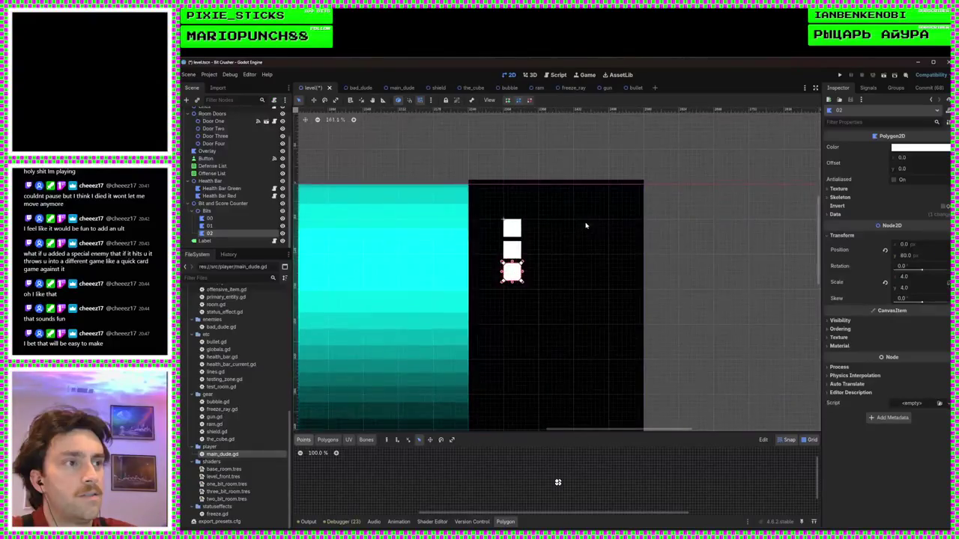
{"action": "scroll", "coordinate": [537, 188], "scroll_direction": "down", "scroll_amount": 6}
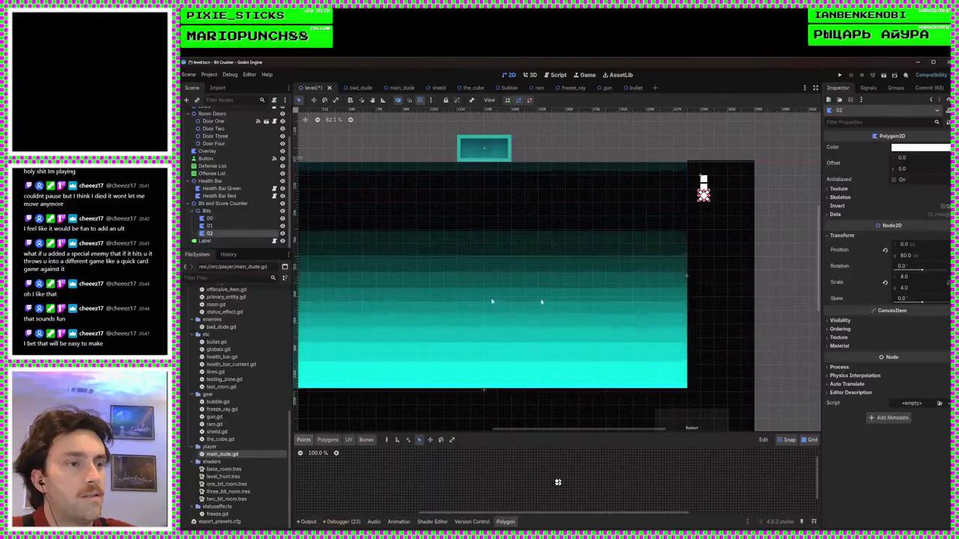
{"action": "scroll", "coordinate": [752, 188], "scroll_direction": "up", "scroll_amount": 4}
{"action": "scroll", "coordinate": [752, 188], "scroll_direction": "up", "scroll_amount": 4}
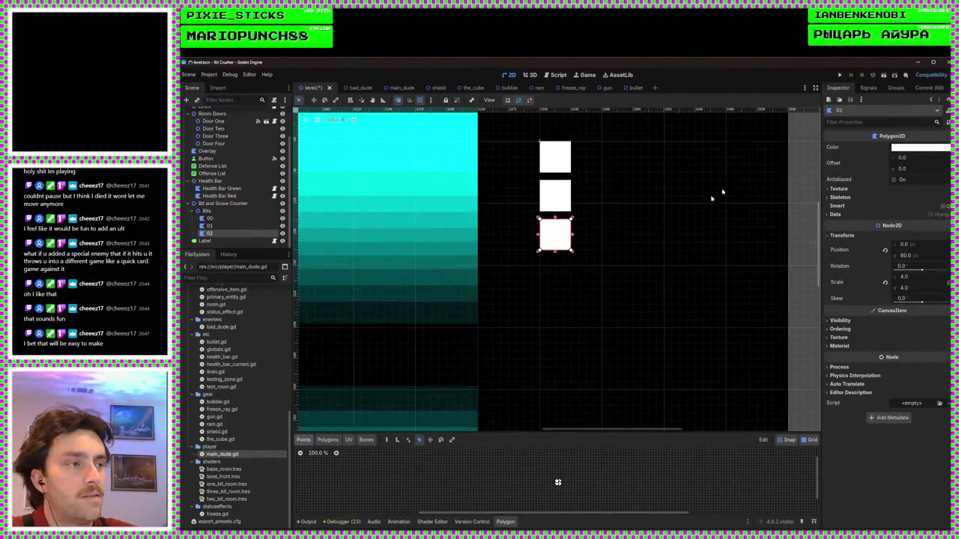
{"action": "scroll", "coordinate": [725, 184], "scroll_direction": "down", "scroll_amount": 1}
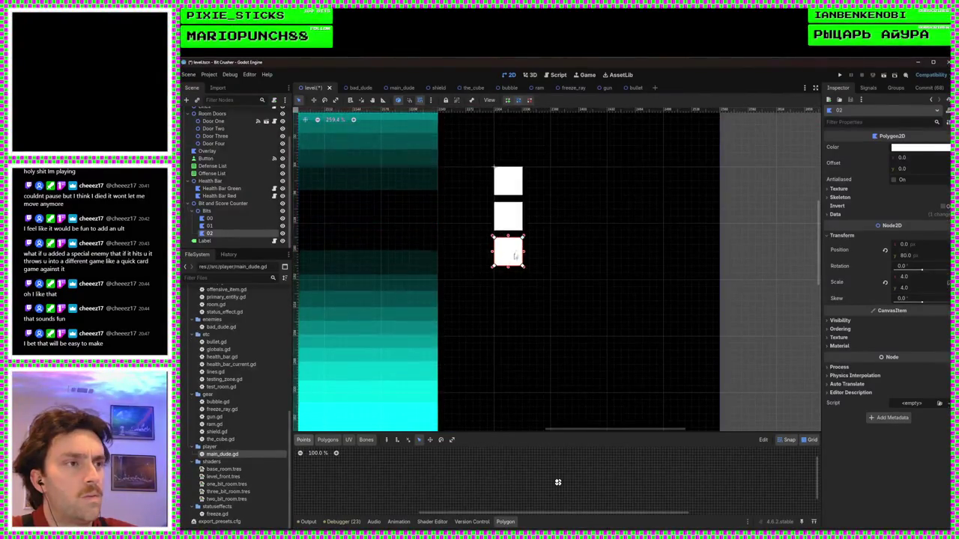
{"action": "mouse_move", "coordinate": [510, 261]}
{"action": "left_mouse_down"}
{"action": "mouse_move", "coordinate": [512, 316]}
{"action": "mouse_move", "coordinate": [514, 256]}
{"action": "left_mouse_up"}
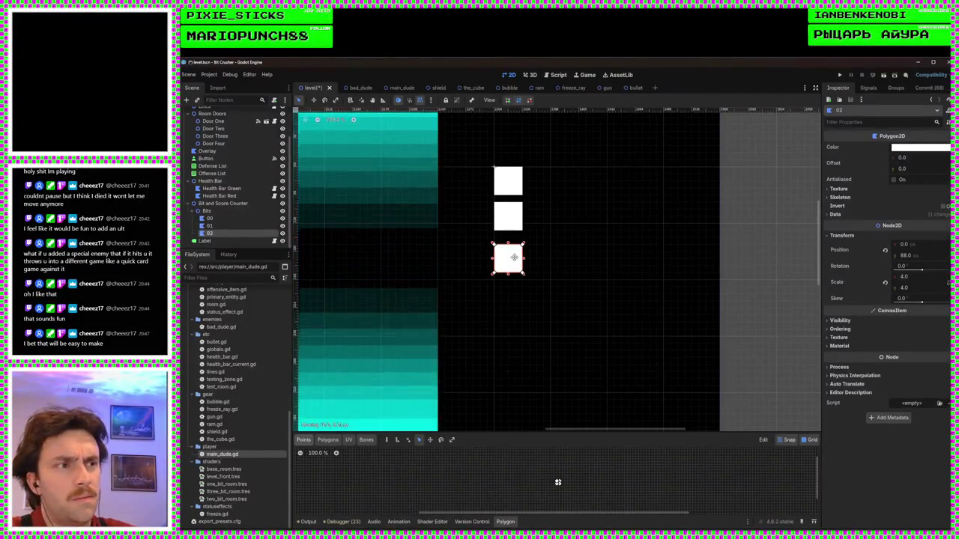
{"action": "left_click_drag", "start_coordinate": [514, 257], "coordinate": [514, 265]}
{"action": "mouse_move", "coordinate": [517, 213]}
{"action": "left_mouse_down"}
{"action": "mouse_move", "coordinate": [509, 227]}
{"action": "mouse_move", "coordinate": [510, 218]}
{"action": "left_mouse_up"}
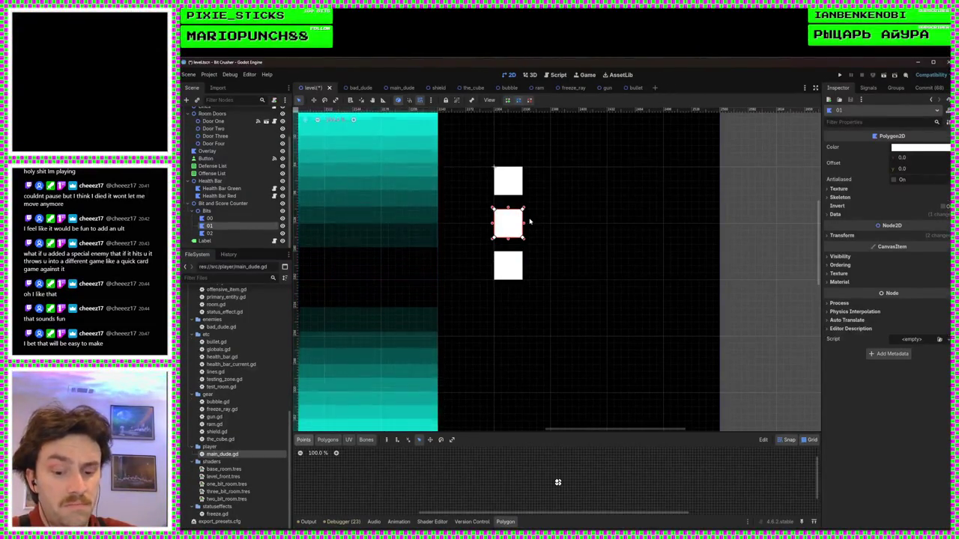
{"action": "key", "text": "ctrl+d"}
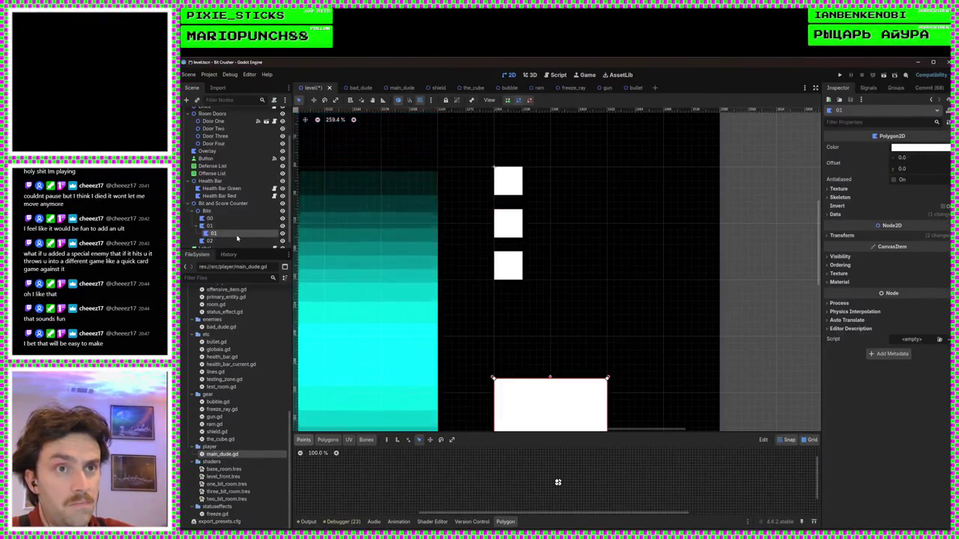
- Remove the stray duplicates of squares 01 and 02
{"action": "key", "text": "Delete"}
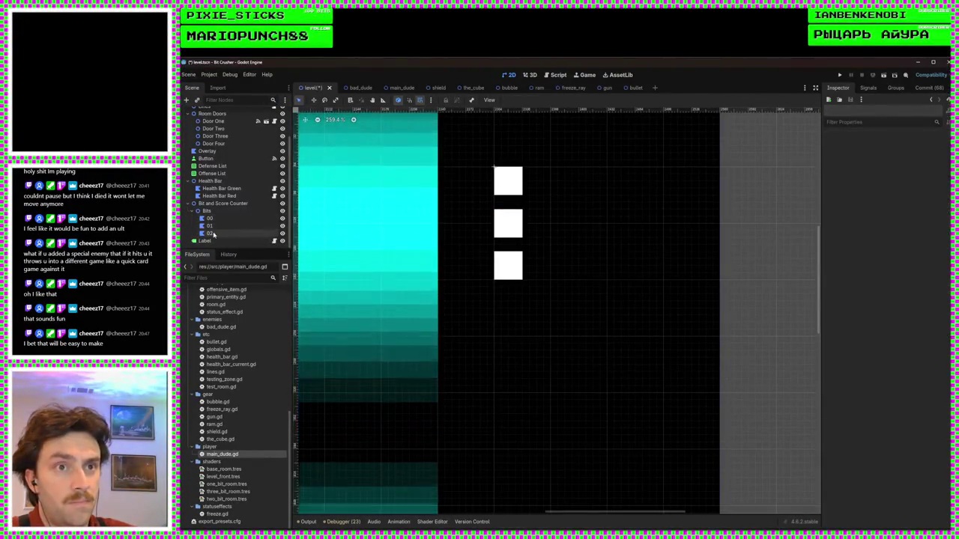
{"action": "left_click", "coordinate": [214, 234]}
{"action": "key", "text": "ctrl+d"}
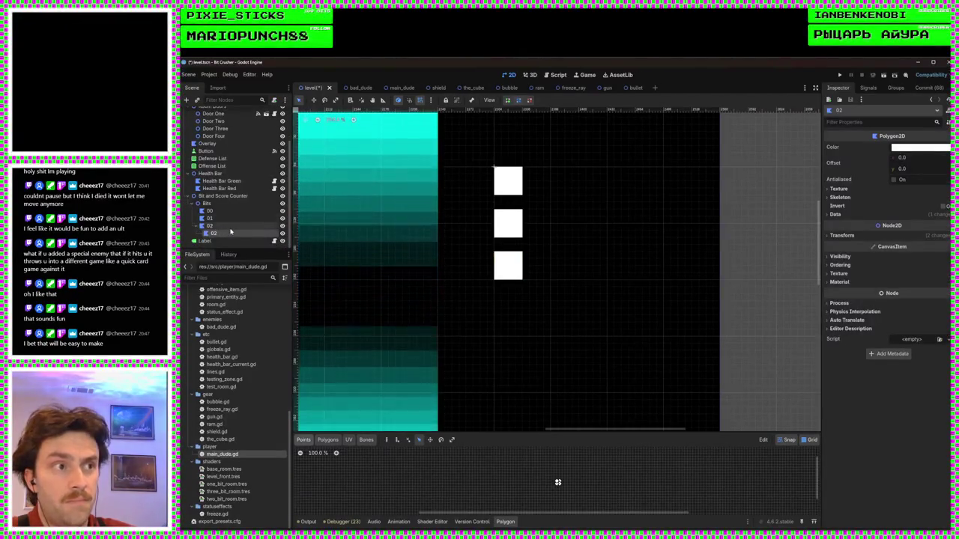
{"action": "scroll", "coordinate": [439, 257], "scroll_direction": "down", "scroll_amount": 5}
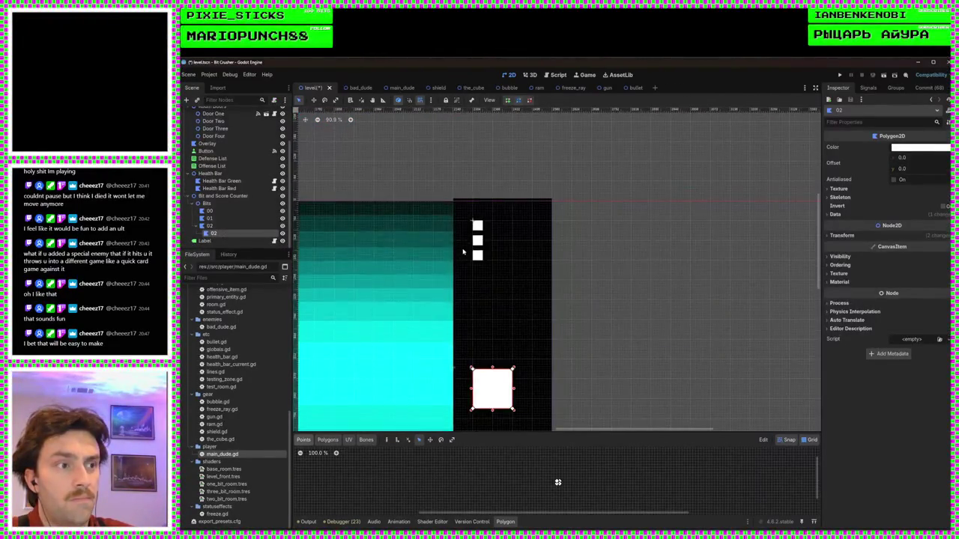
{"action": "key", "text": "ctrl+z"}
- Duplicate square 02, move the copy beside the top square, and rename it 10
{"action": "left_click", "coordinate": [244, 234]}
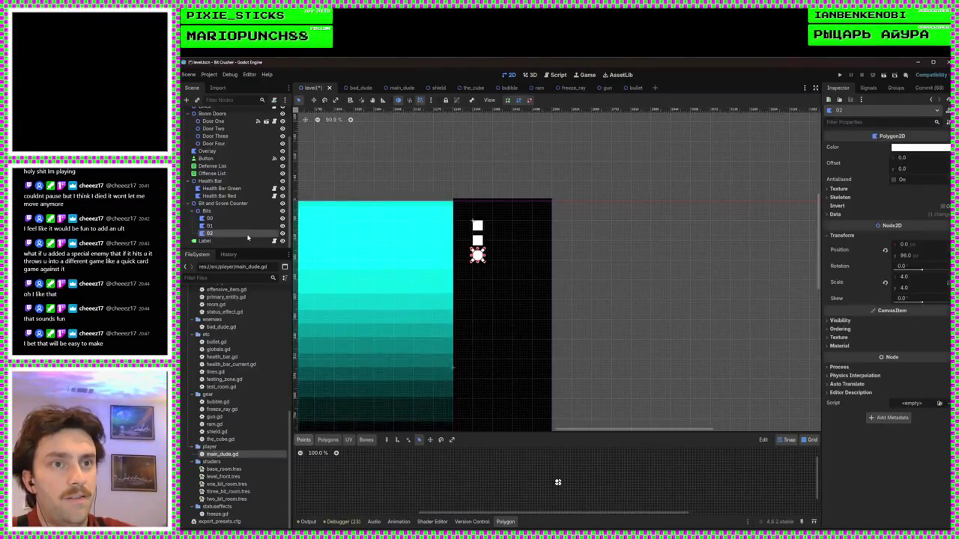
{"action": "key", "text": "ctrl+d"}
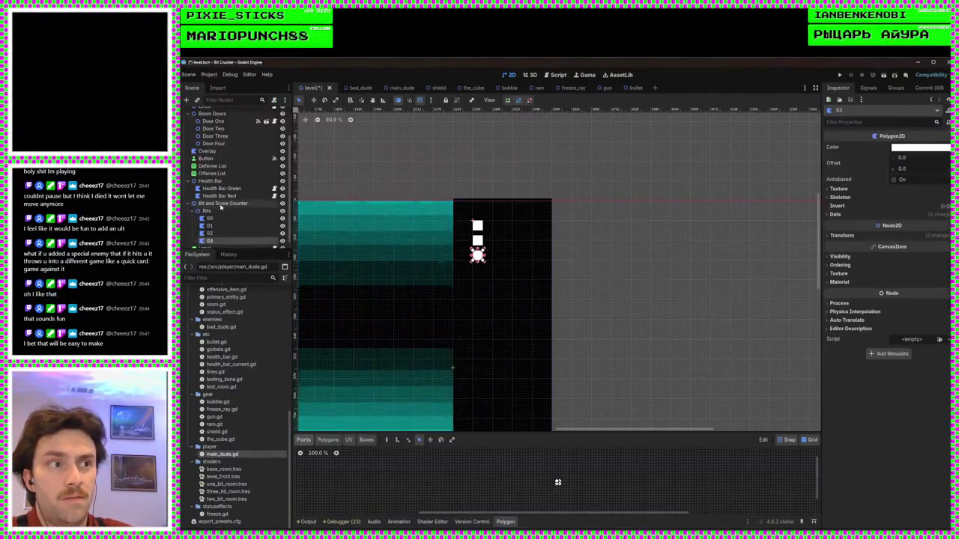
{"action": "scroll", "coordinate": [463, 252], "scroll_direction": "up", "scroll_amount": 5}
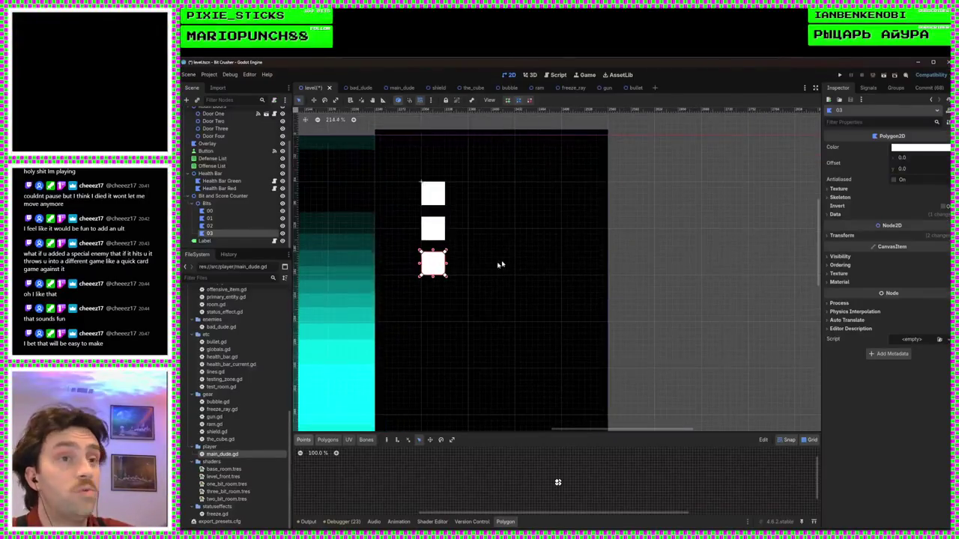
{"action": "scroll", "coordinate": [516, 255], "scroll_direction": "up", "scroll_amount": 1}
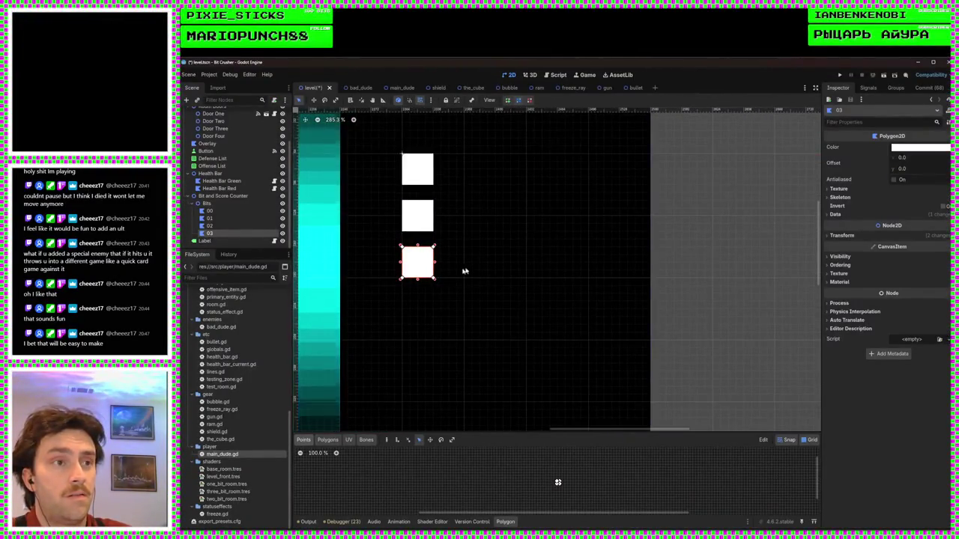
{"action": "mouse_move", "coordinate": [425, 265]}
{"action": "left_mouse_down"}
{"action": "mouse_move", "coordinate": [480, 204]}
{"action": "mouse_move", "coordinate": [471, 173]}
{"action": "left_mouse_up"}
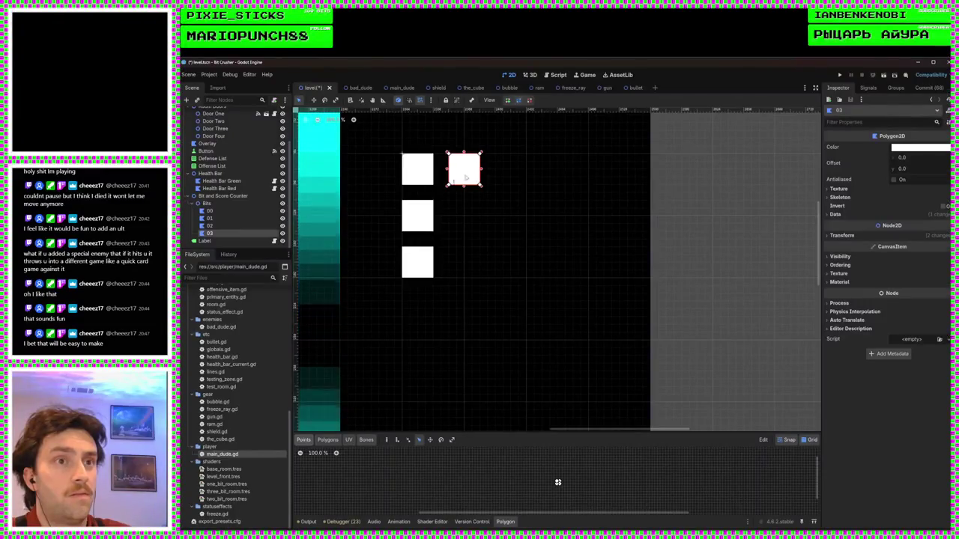
{"action": "double_click", "coordinate": [215, 233]}
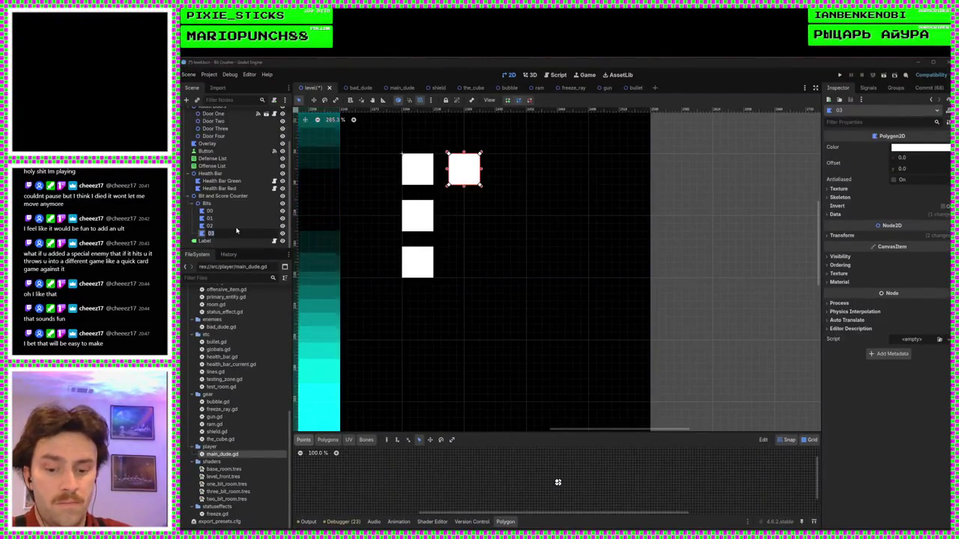
{"action": "type", "text": "0"}
{"action": "key", "text": "Return"}
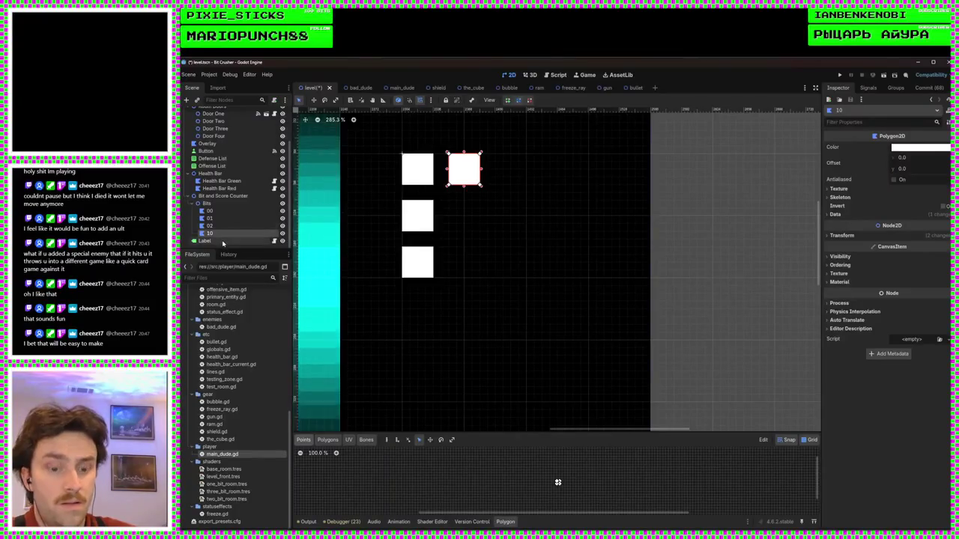
- Copy square 10 to create squares 11 and 12, undoing the unwanted copies
{"action": "left_click", "coordinate": [212, 226]}
{"action": "key", "text": "ctrl+d"}
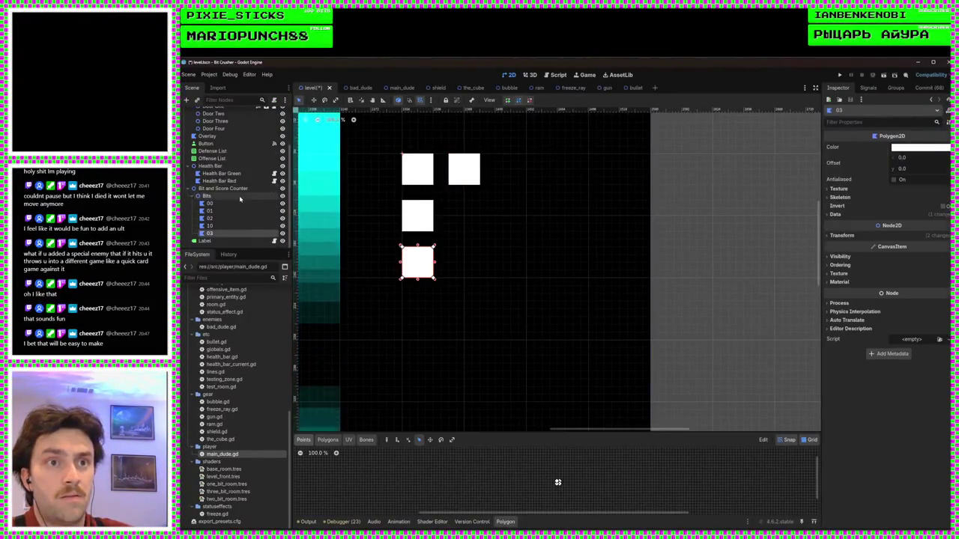
{"action": "key", "text": "ctrl+z"}
{"action": "left_click", "coordinate": [225, 233]}
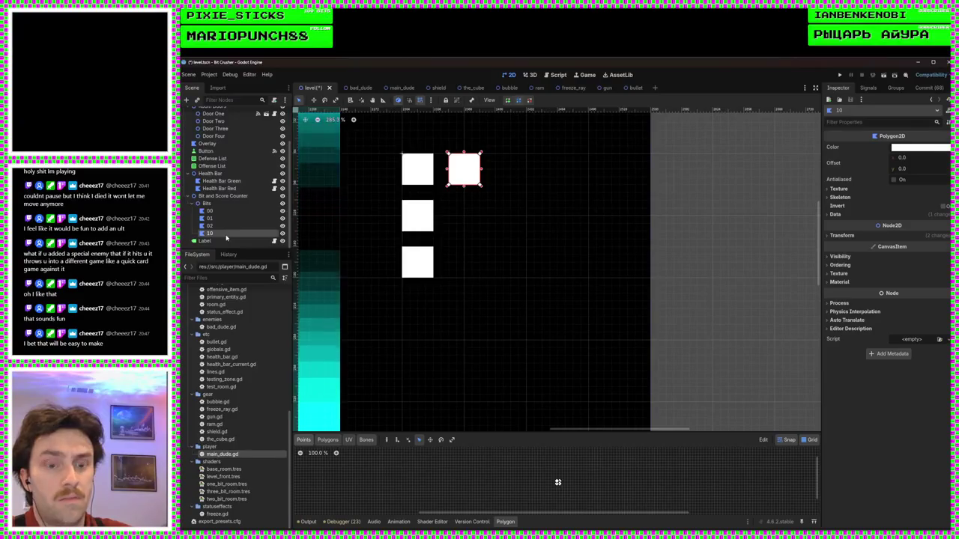
{"action": "left_click", "coordinate": [213, 203]}
{"action": "left_click", "coordinate": [221, 233]}
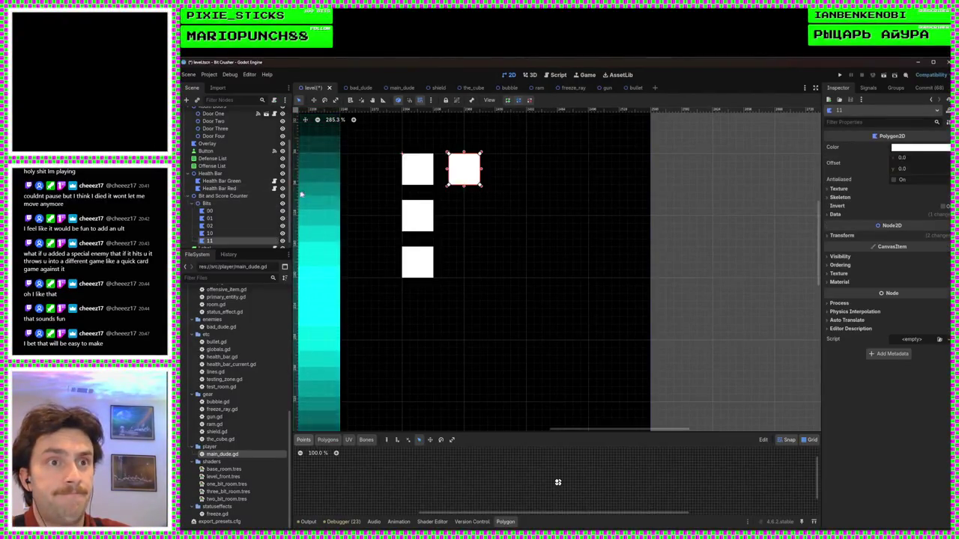
{"action": "key", "text": "ctrl+v"}
{"action": "key", "text": "ctrl+z"}
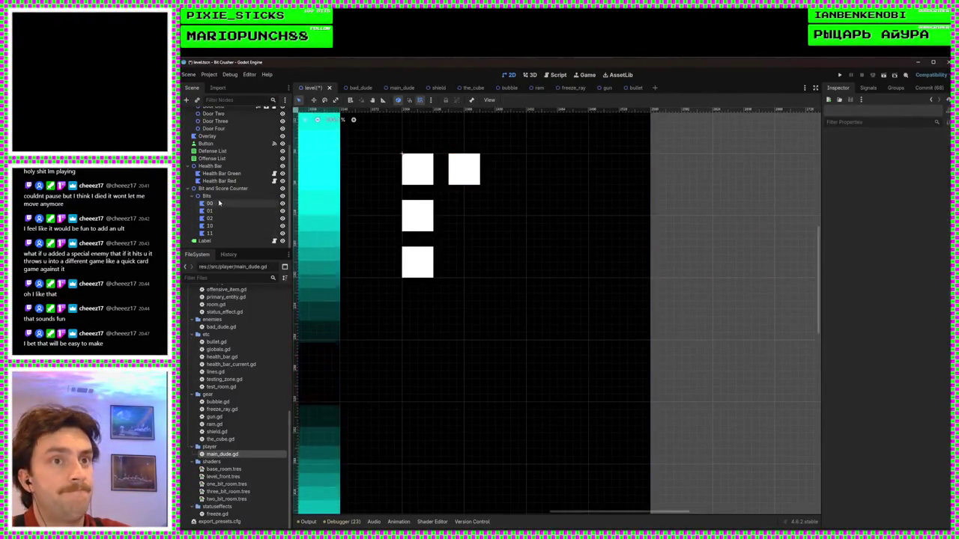
{"action": "left_click", "coordinate": [215, 196]}
{"action": "left_click", "coordinate": [224, 225]}
{"action": "key", "text": "ctrl+d"}
- Place square 12 below the top-right square and square 11 in the middle-right slot
{"action": "left_click_drag", "start_coordinate": [463, 170], "coordinate": [464, 261]}
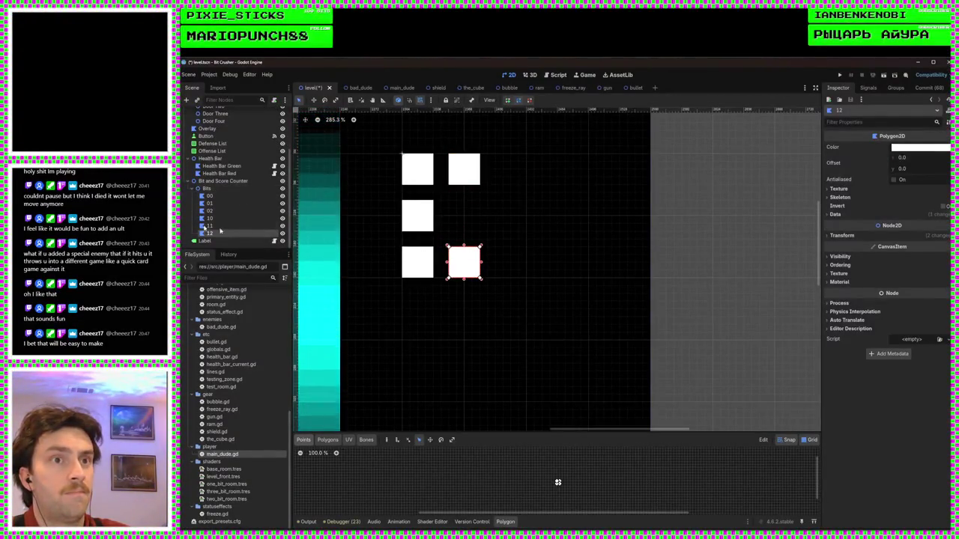
{"action": "left_click", "coordinate": [221, 226]}
{"action": "left_click_drag", "start_coordinate": [471, 172], "coordinate": [470, 218]}
- Shift square 10 slightly to the right to align the right column
{"action": "scroll", "coordinate": [600, 232], "scroll_direction": "down", "scroll_amount": 2}
{"action": "scroll", "coordinate": [601, 233], "scroll_direction": "up", "scroll_amount": 2}
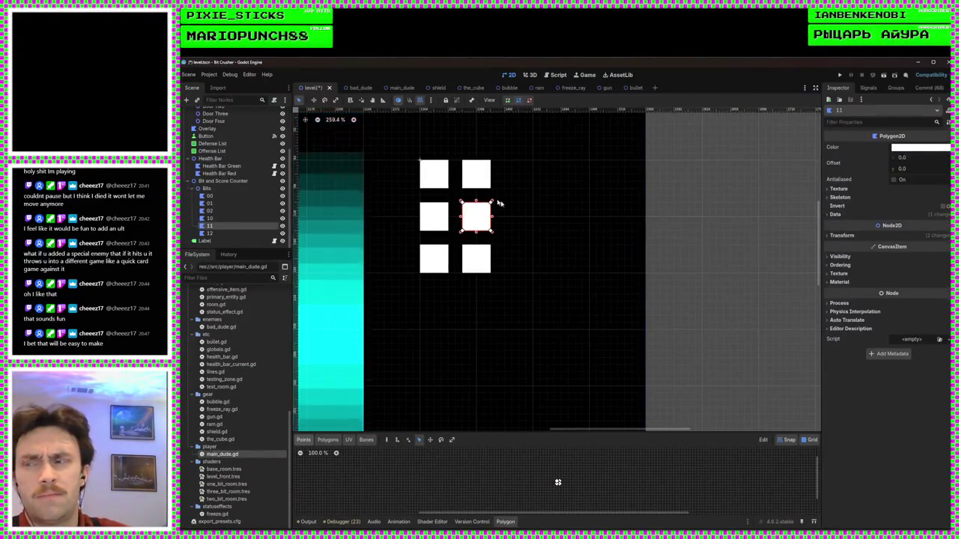
{"action": "scroll", "coordinate": [487, 199], "scroll_direction": "up", "scroll_amount": 1}
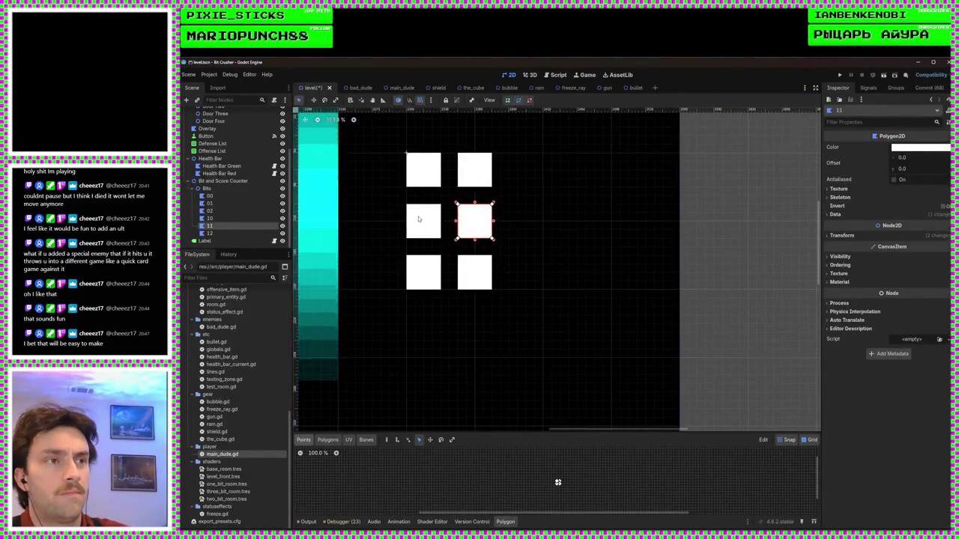
{"action": "scroll", "coordinate": [387, 212], "scroll_direction": "up", "scroll_amount": 2}
{"action": "left_click", "coordinate": [203, 188]}
{"action": "left_click", "coordinate": [210, 195]}
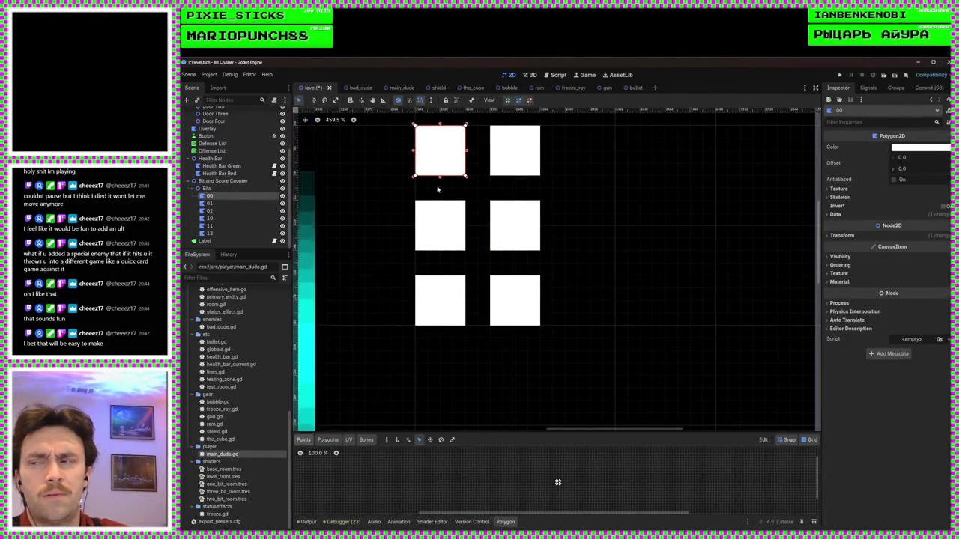
{"action": "mouse_move", "coordinate": [503, 157]}
{"action": "left_mouse_down"}
{"action": "mouse_move", "coordinate": [445, 160]}
{"action": "mouse_move", "coordinate": [442, 214]}
{"action": "mouse_move", "coordinate": [440, 176]}
{"action": "left_mouse_up"}
- Move squares 01 and 02 down and set square 12 beside square 02
{"action": "mouse_move", "coordinate": [455, 292]}
{"action": "left_mouse_down"}
{"action": "mouse_move", "coordinate": [465, 342]}
{"action": "mouse_move", "coordinate": [463, 333]}
{"action": "left_mouse_up"}
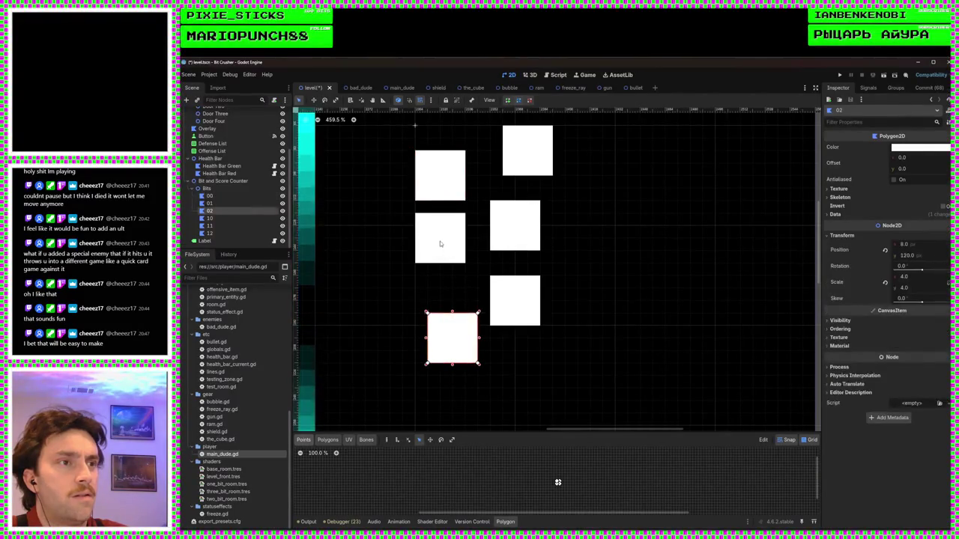
{"action": "left_click_drag", "start_coordinate": [440, 244], "coordinate": [439, 280]}
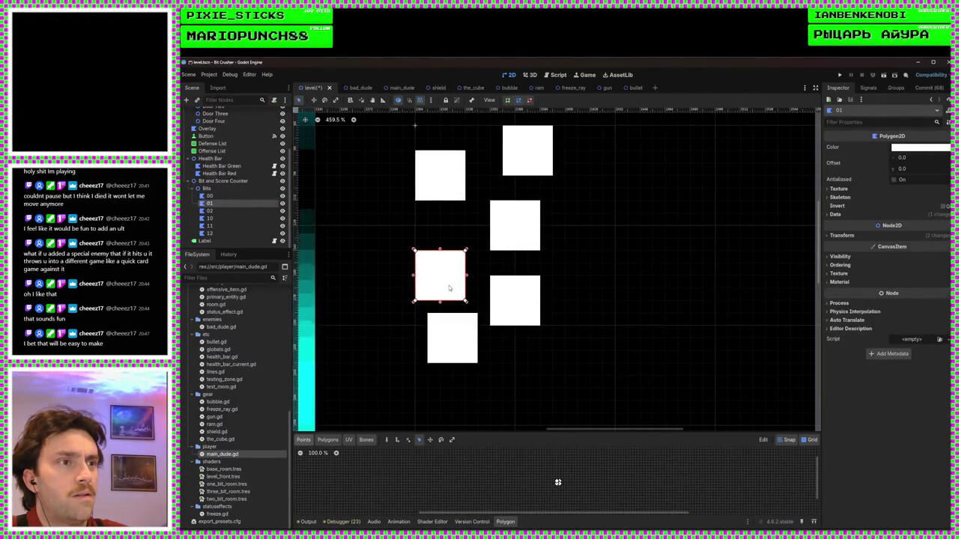
{"action": "mouse_move", "coordinate": [449, 336]}
{"action": "left_mouse_down"}
{"action": "mouse_move", "coordinate": [499, 292]}
{"action": "mouse_move", "coordinate": [483, 291]}
{"action": "mouse_move", "coordinate": [504, 298]}
{"action": "left_mouse_up"}
{"action": "left_click", "coordinate": [534, 294]}
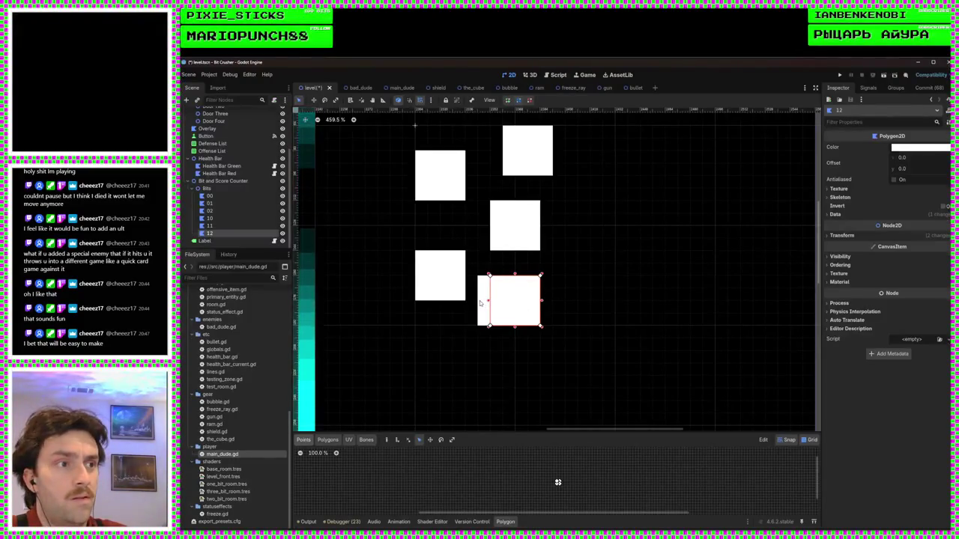
{"action": "left_click", "coordinate": [512, 312]}
{"action": "mouse_move", "coordinate": [536, 309]}
{"action": "left_mouse_down"}
{"action": "mouse_move", "coordinate": [598, 225]}
{"action": "mouse_move", "coordinate": [563, 255]}
{"action": "mouse_move", "coordinate": [558, 274]}
{"action": "mouse_move", "coordinate": [589, 274]}
{"action": "left_mouse_up"}
{"action": "scroll", "coordinate": [515, 360], "scroll_direction": "down", "scroll_amount": 3}
{"action": "scroll", "coordinate": [567, 322], "scroll_direction": "up", "scroll_amount": 3}
{"action": "left_click_drag", "start_coordinate": [556, 304], "coordinate": [534, 301]}
- Raise square 11 to the top and nudge the four side squares into a ring
{"action": "mouse_move", "coordinate": [501, 260]}
{"action": "left_mouse_down"}
{"action": "mouse_move", "coordinate": [539, 217]}
{"action": "mouse_move", "coordinate": [495, 200]}
{"action": "left_mouse_up"}
{"action": "scroll", "coordinate": [527, 240], "scroll_direction": "down", "scroll_amount": 4}
{"action": "scroll", "coordinate": [528, 238], "scroll_direction": "up", "scroll_amount": 5}
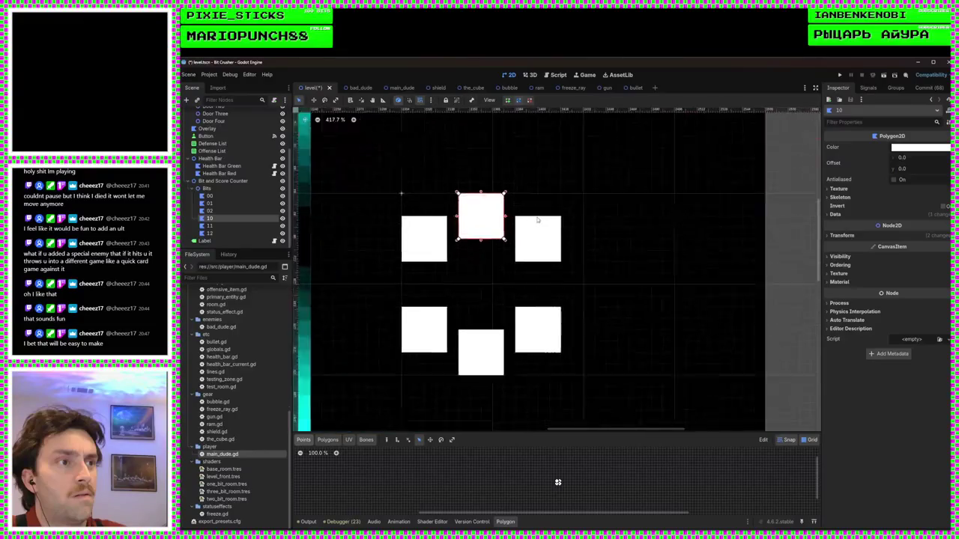
{"action": "left_click_drag", "start_coordinate": [420, 347], "coordinate": [414, 334]}
{"action": "left_click_drag", "start_coordinate": [406, 257], "coordinate": [407, 269]}
{"action": "left_click_drag", "start_coordinate": [530, 249], "coordinate": [530, 263]}
{"action": "left_click_drag", "start_coordinate": [540, 335], "coordinate": [535, 321]}
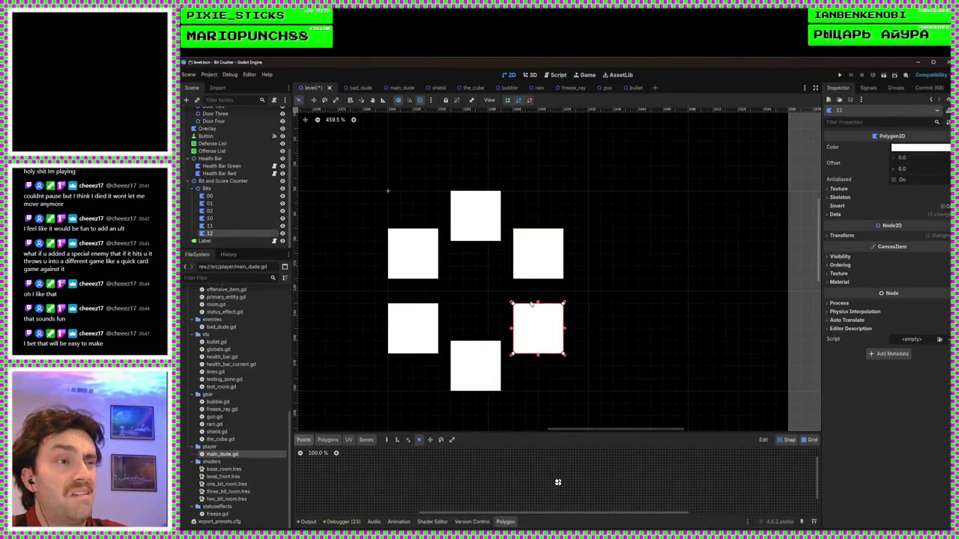
- Select the top square 10 in the scene tree for copying
{"action": "scroll", "coordinate": [609, 272], "scroll_direction": "down", "scroll_amount": 6}
{"action": "scroll", "coordinate": [621, 268], "scroll_direction": "up", "scroll_amount": 5}
{"action": "scroll", "coordinate": [588, 293], "scroll_direction": "up", "scroll_amount": 1}
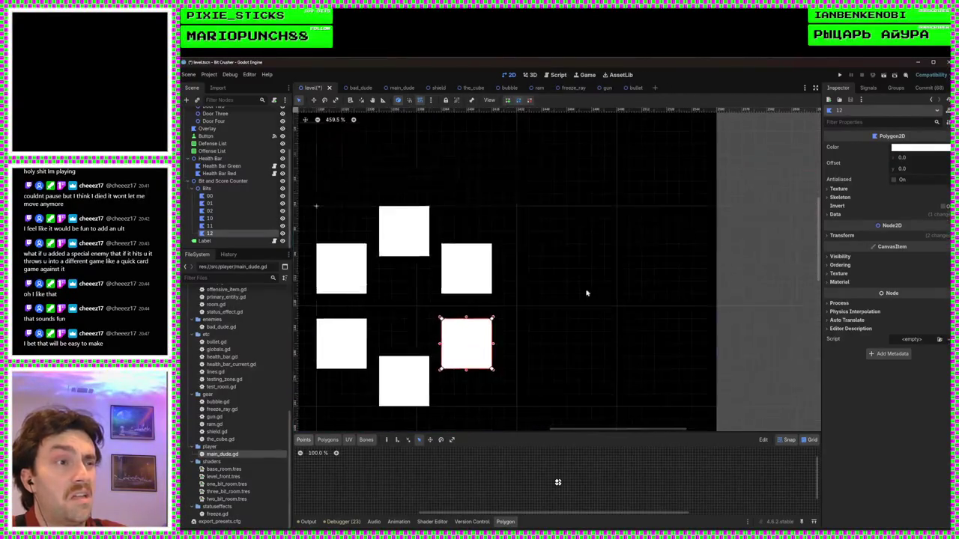
{"action": "scroll", "coordinate": [560, 282], "scroll_direction": "down", "scroll_amount": 5}
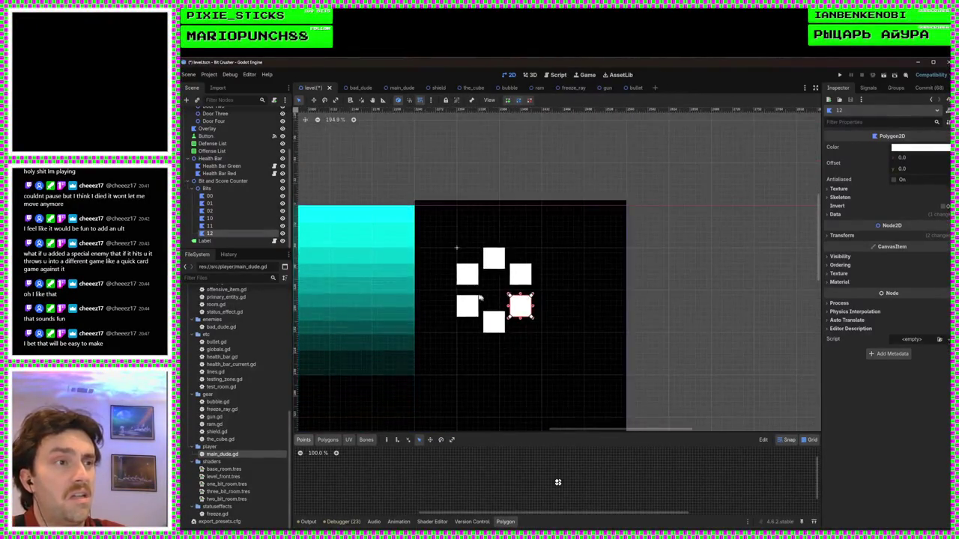
{"action": "scroll", "coordinate": [562, 255], "scroll_direction": "up", "scroll_amount": 5}
{"action": "left_click", "coordinate": [548, 215]}
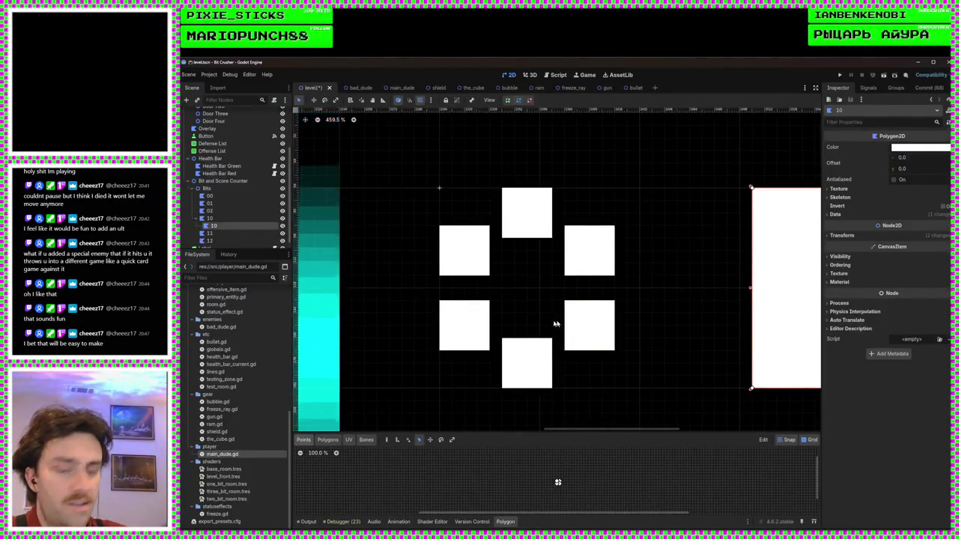
{"action": "left_click", "coordinate": [353, 310]}
{"action": "left_click", "coordinate": [243, 228]}
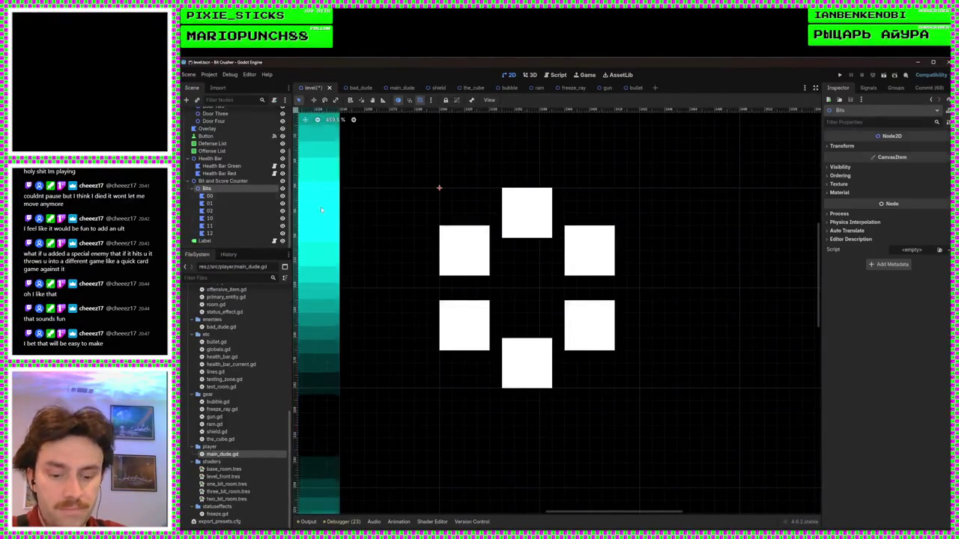
- Duplicate the top square as node 13 and place it in the centre gap
{"action": "key", "text": "ctrl+d"}
{"action": "left_click_drag", "start_coordinate": [516, 217], "coordinate": [518, 278]}
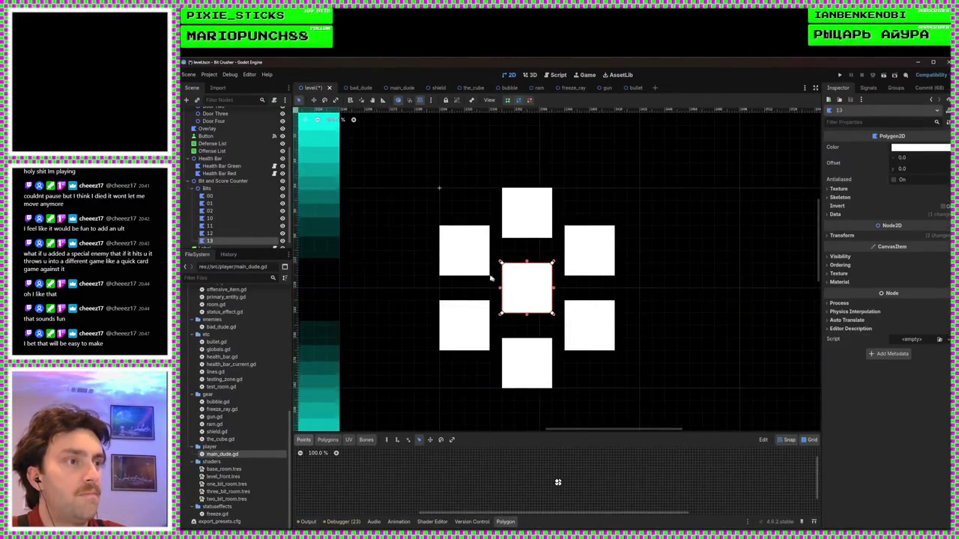
{"action": "scroll", "coordinate": [558, 225], "scroll_direction": "down", "scroll_amount": 6}
{"action": "scroll", "coordinate": [562, 228], "scroll_direction": "up", "scroll_amount": 5}
{"action": "left_click_drag", "start_coordinate": [511, 289], "coordinate": [588, 376]}
{"action": "key", "text": "ctrl+z"}
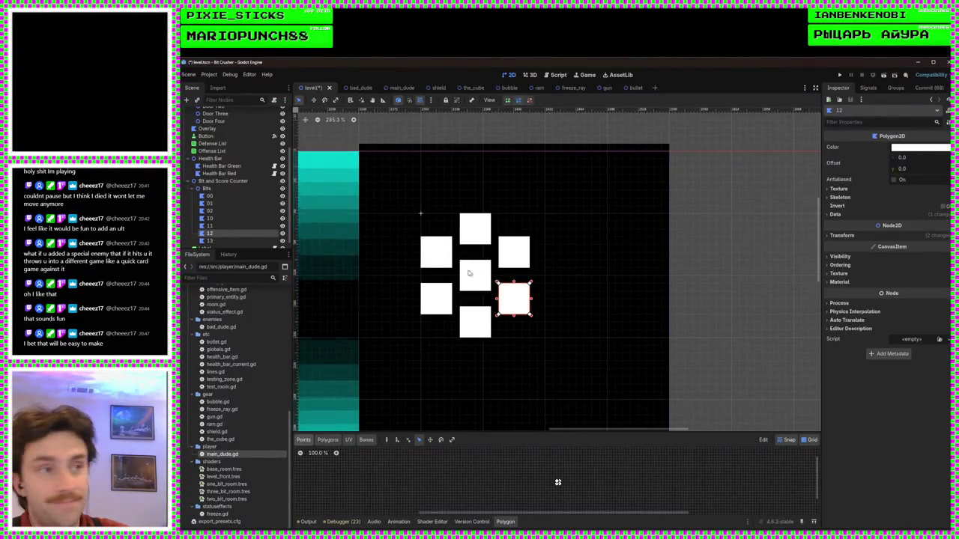
- Narrow upper-left square 00 into a vertical bar and flatten top square 10 horizontally
{"action": "left_click", "coordinate": [436, 252]}
{"action": "scroll", "coordinate": [435, 248], "scroll_direction": "up", "scroll_amount": 2}
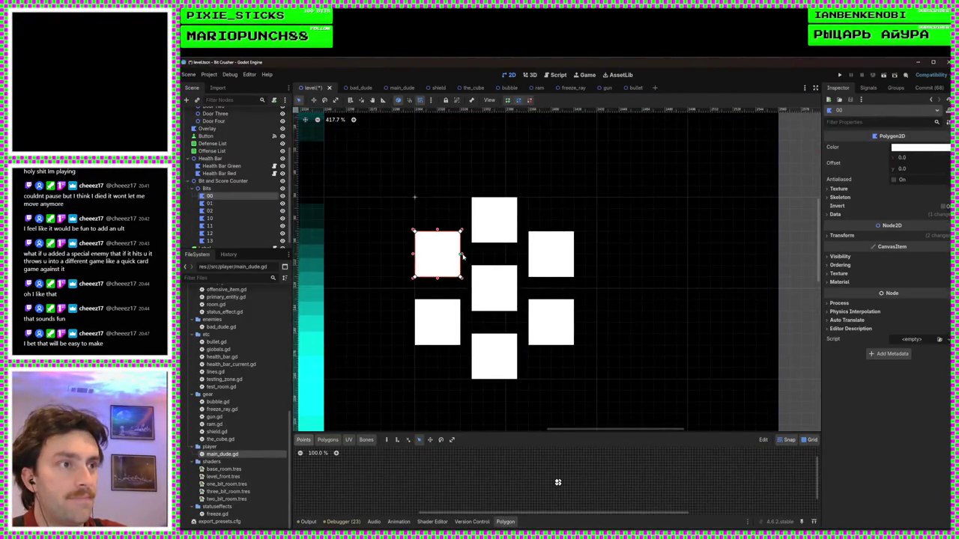
{"action": "left_click_drag", "start_coordinate": [462, 255], "coordinate": [437, 255]}
{"action": "left_click", "coordinate": [491, 222]}
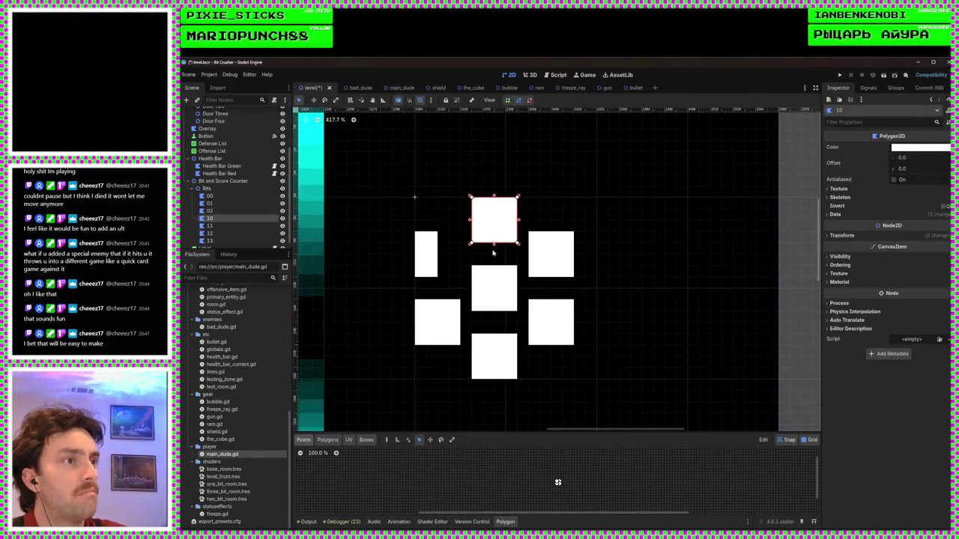
{"action": "left_click_drag", "start_coordinate": [494, 248], "coordinate": [491, 227]}
- Narrow the upper-right and lower-right squares 11 and 12 into thin vertical bars
{"action": "left_click", "coordinate": [546, 243]}
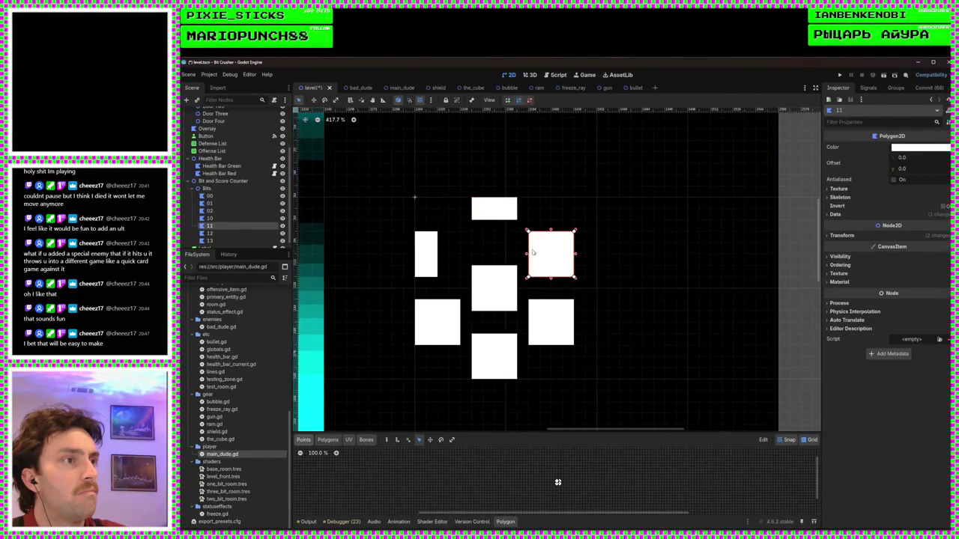
{"action": "left_click_drag", "start_coordinate": [534, 253], "coordinate": [535, 252]}
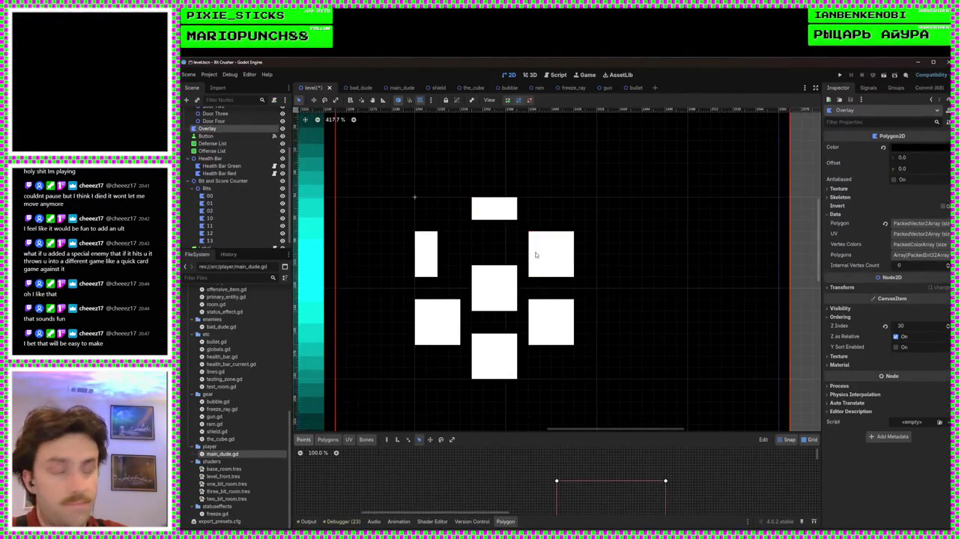
{"action": "left_click", "coordinate": [545, 256]}
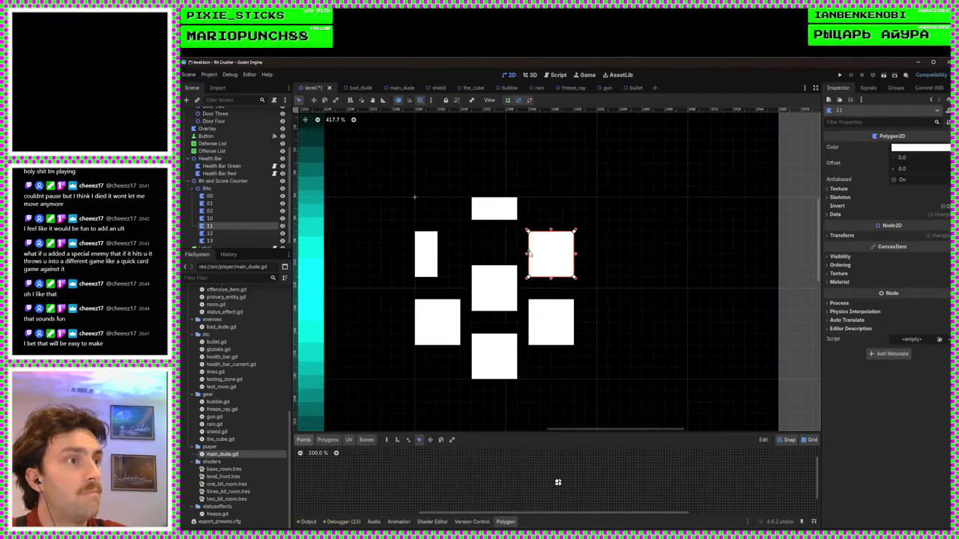
{"action": "left_click_drag", "start_coordinate": [526, 255], "coordinate": [552, 255]}
{"action": "left_click", "coordinate": [554, 323]}
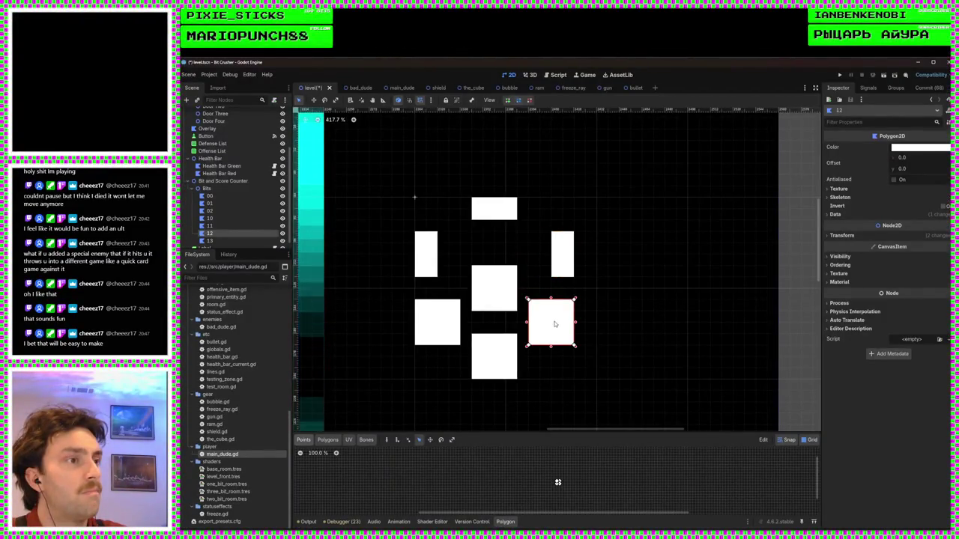
{"action": "left_click_drag", "start_coordinate": [526, 323], "coordinate": [551, 323]}
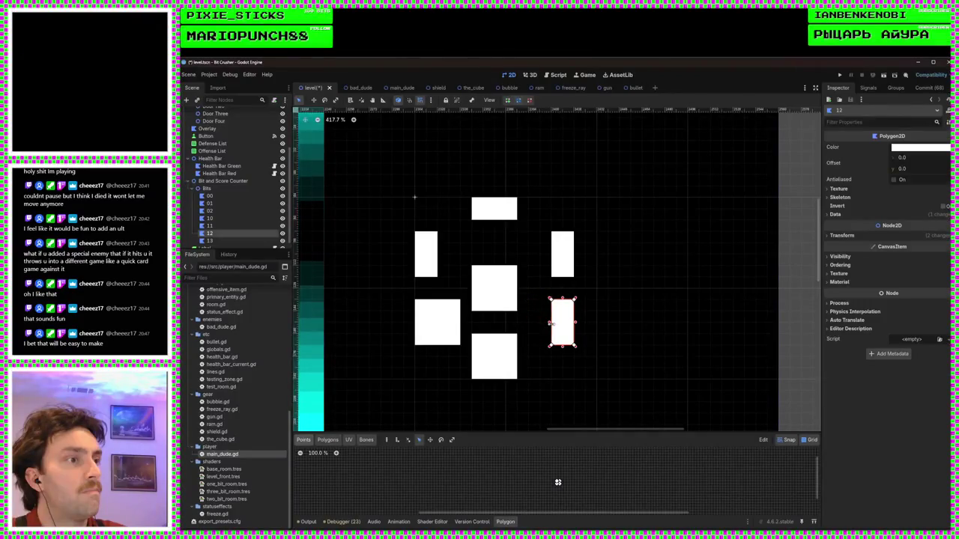
- Flatten bottom square 02 into a bar and narrow lower-left square 01
{"action": "left_click", "coordinate": [507, 358]}
{"action": "left_click_drag", "start_coordinate": [496, 335], "coordinate": [493, 344]}
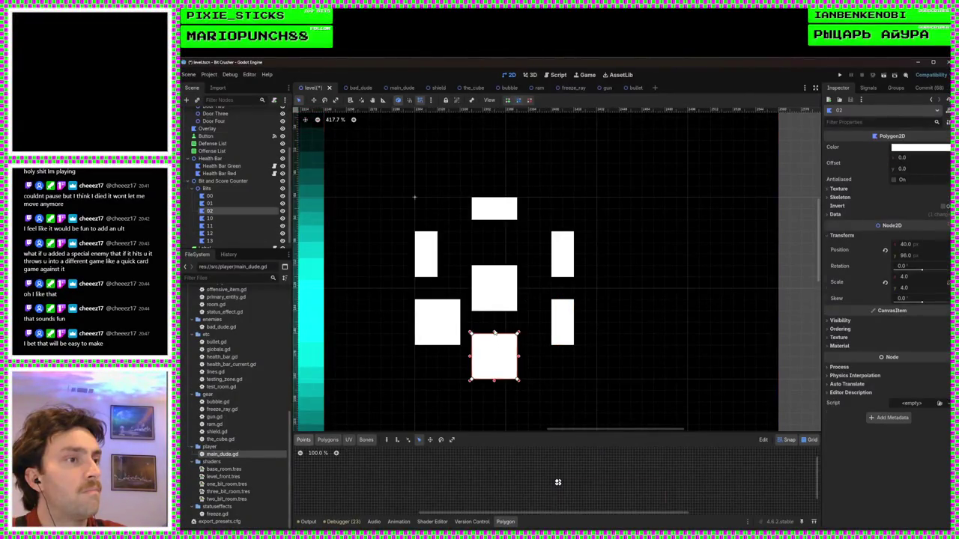
{"action": "left_click", "coordinate": [494, 336]}
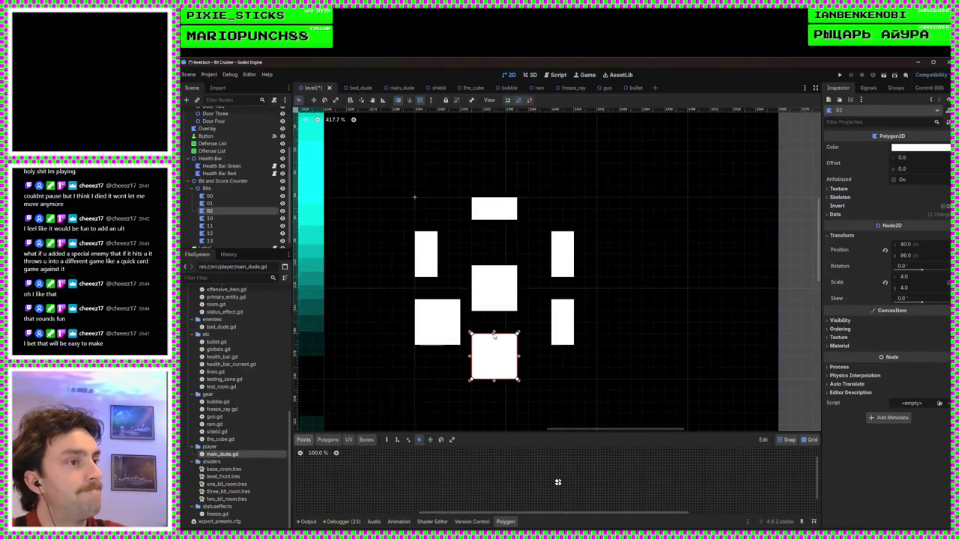
{"action": "left_click_drag", "start_coordinate": [494, 333], "coordinate": [494, 339]}
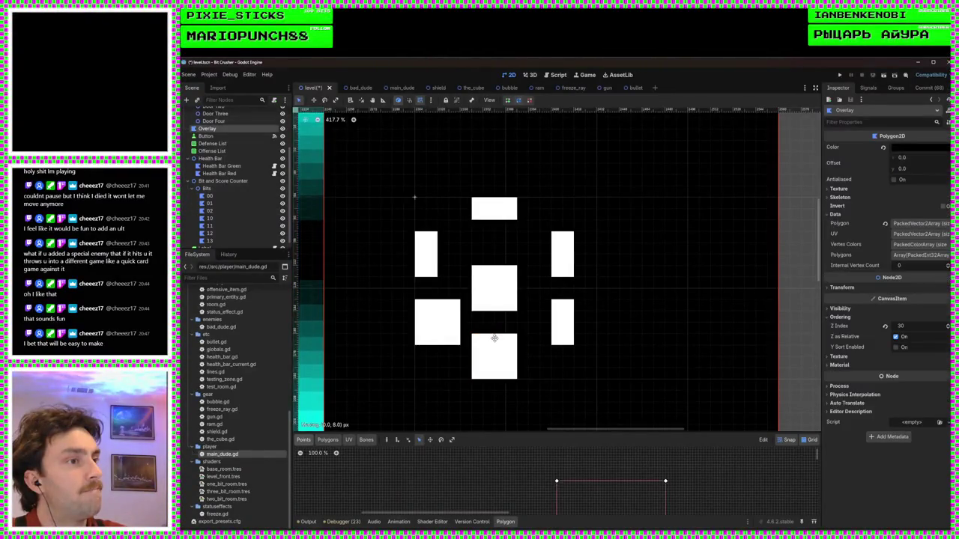
{"action": "left_click", "coordinate": [497, 335]}
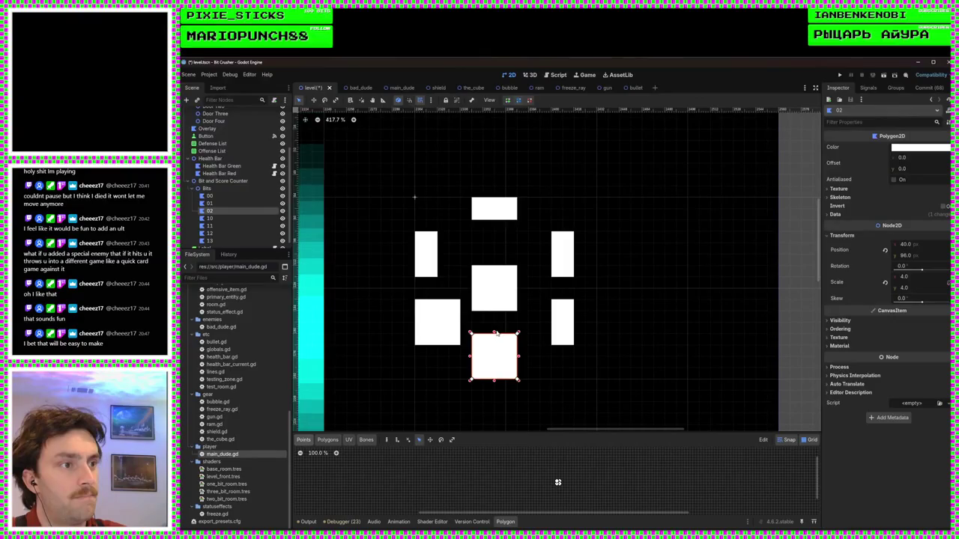
{"action": "left_click_drag", "start_coordinate": [494, 330], "coordinate": [493, 357]}
{"action": "left_click", "coordinate": [459, 330]}
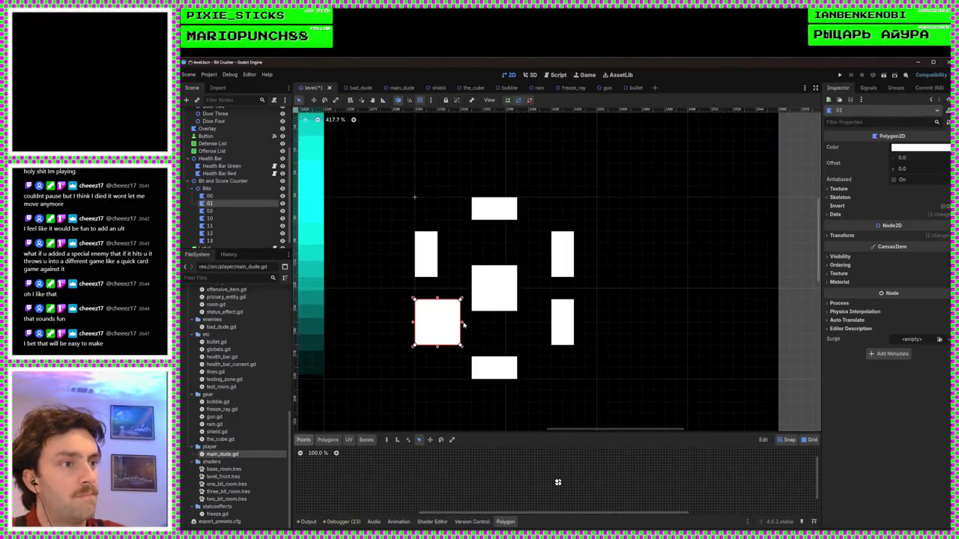
{"action": "left_click_drag", "start_coordinate": [461, 323], "coordinate": [439, 322]}
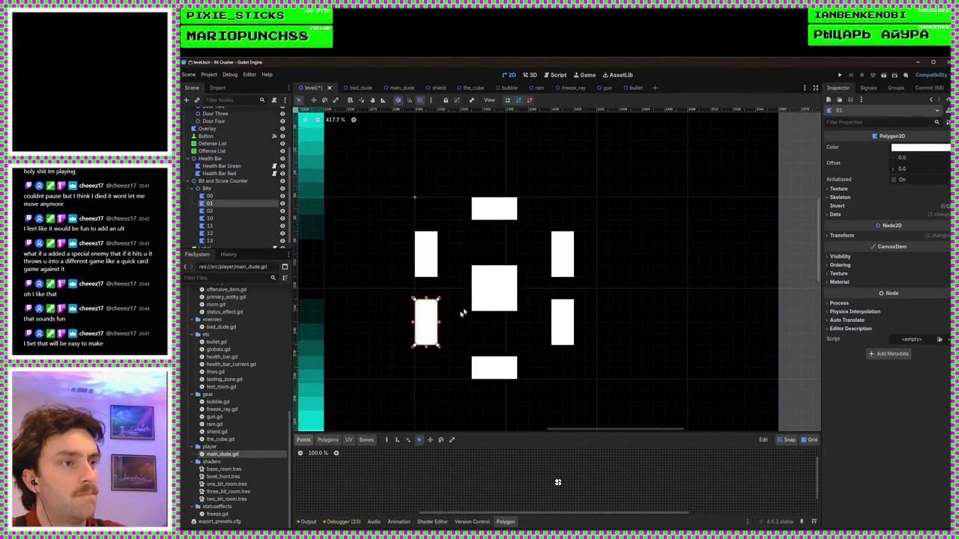
{"action": "left_click", "coordinate": [478, 297]}
- Flatten the centre square 13 into a horizontal bar
{"action": "left_click_drag", "start_coordinate": [494, 265], "coordinate": [492, 277]}
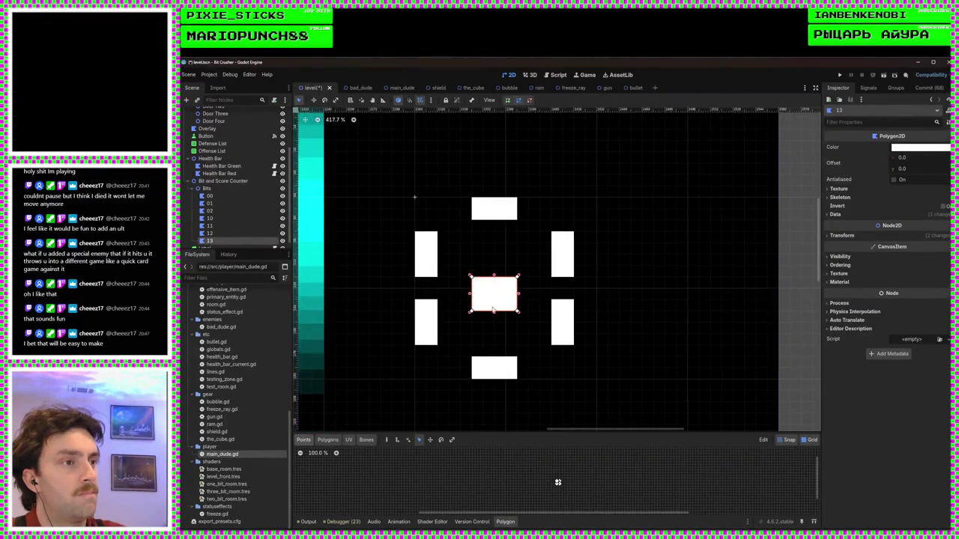
{"action": "mouse_move", "coordinate": [494, 317]}
{"action": "left_mouse_down"}
{"action": "mouse_move", "coordinate": [494, 300]}
{"action": "mouse_move", "coordinate": [464, 290]}
{"action": "left_mouse_up"}
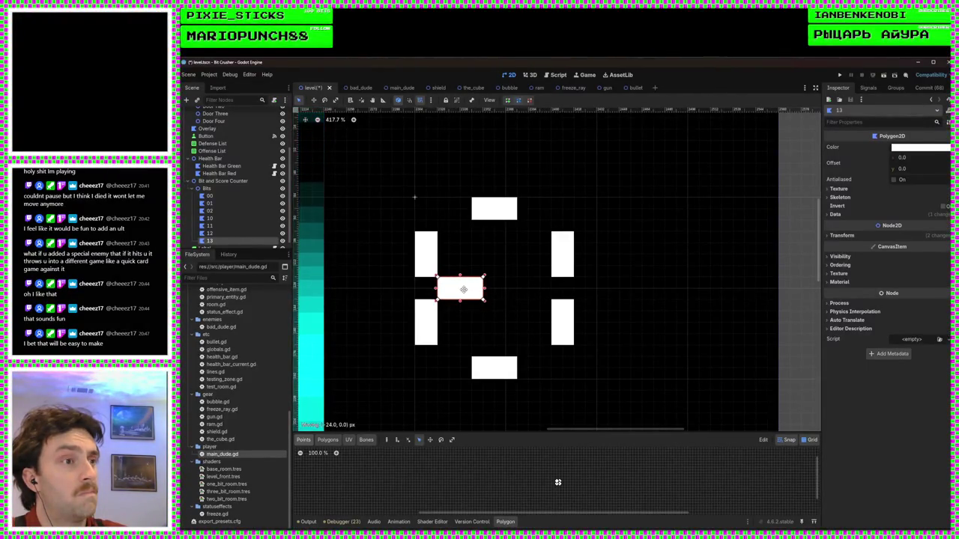
{"action": "scroll", "coordinate": [462, 292], "scroll_direction": "up", "scroll_amount": 2}
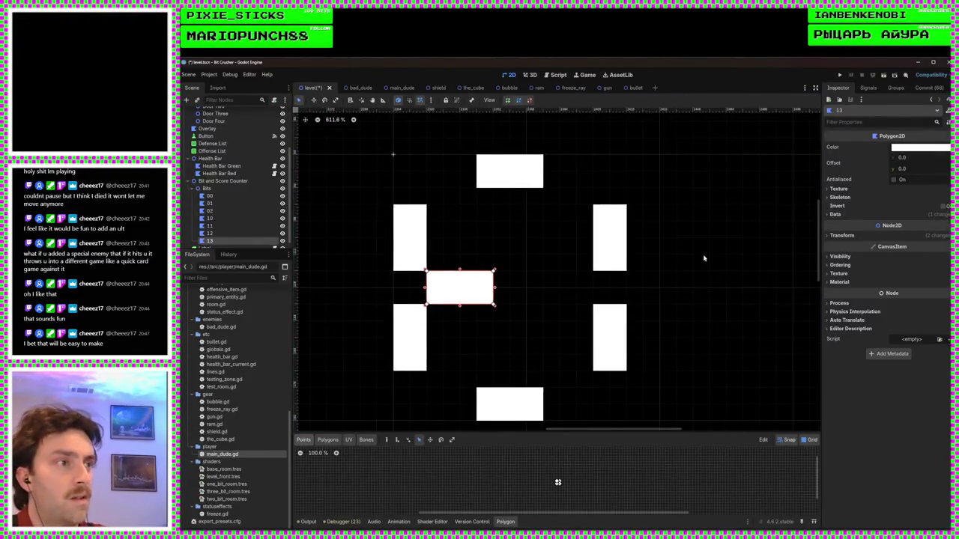
- Shift the upper-right, top, bottom and lower-right segments left to close up the 8
{"action": "left_click_drag", "start_coordinate": [607, 241], "coordinate": [517, 235]}
{"action": "left_click_drag", "start_coordinate": [510, 177], "coordinate": [461, 175]}
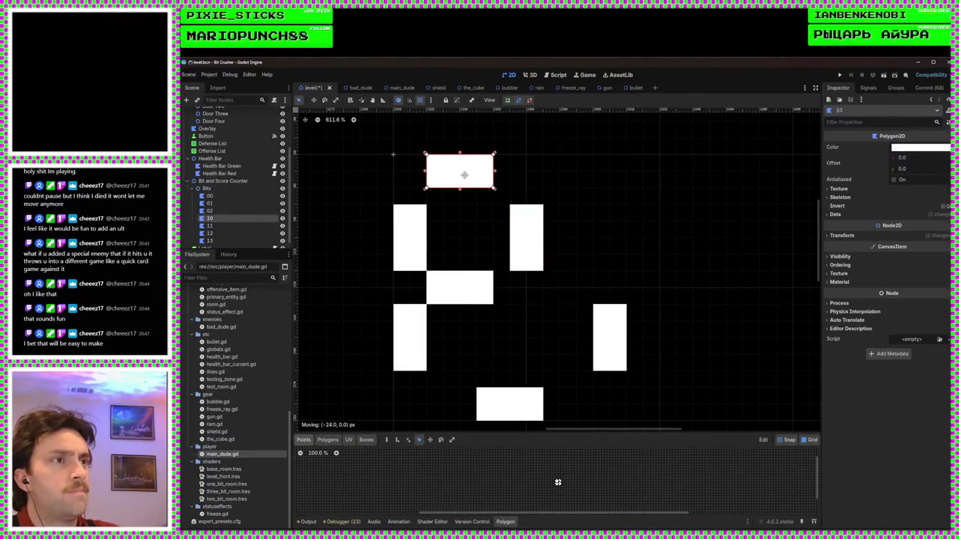
{"action": "scroll", "coordinate": [579, 257], "scroll_direction": "down", "scroll_amount": 2}
{"action": "left_click_drag", "start_coordinate": [534, 345], "coordinate": [504, 345]}
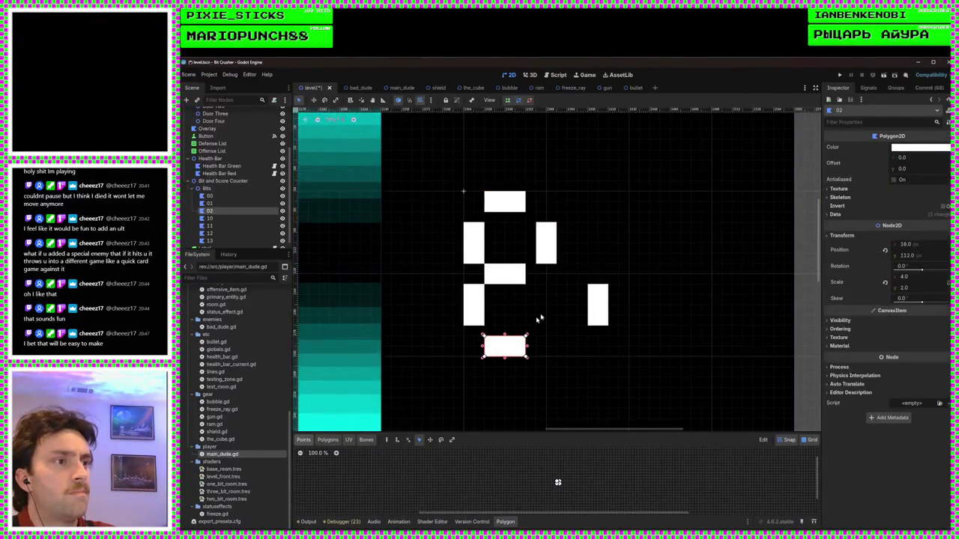
{"action": "left_click_drag", "start_coordinate": [597, 310], "coordinate": [535, 309]}
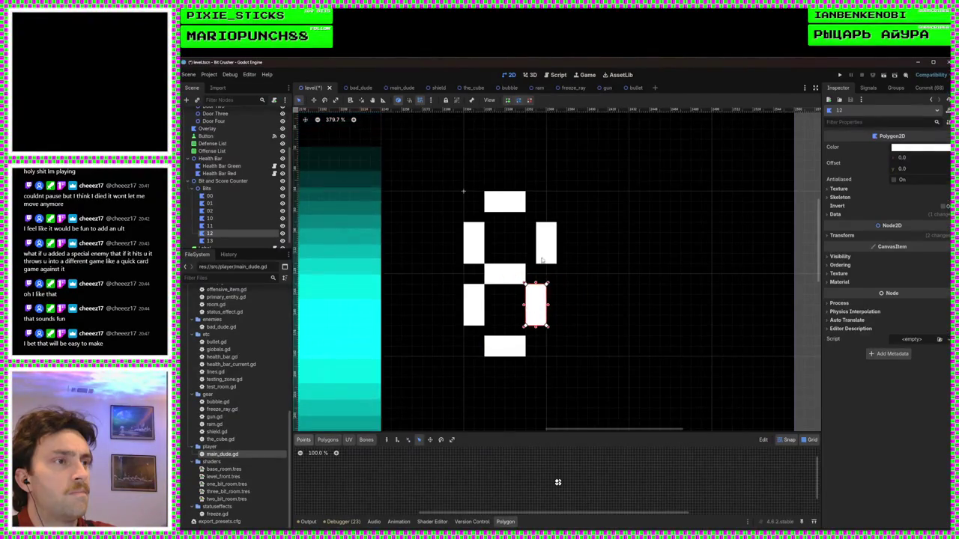
{"action": "left_click_drag", "start_coordinate": [546, 251], "coordinate": [535, 251]}
{"action": "scroll", "coordinate": [415, 259], "scroll_direction": "down", "scroll_amount": 8}
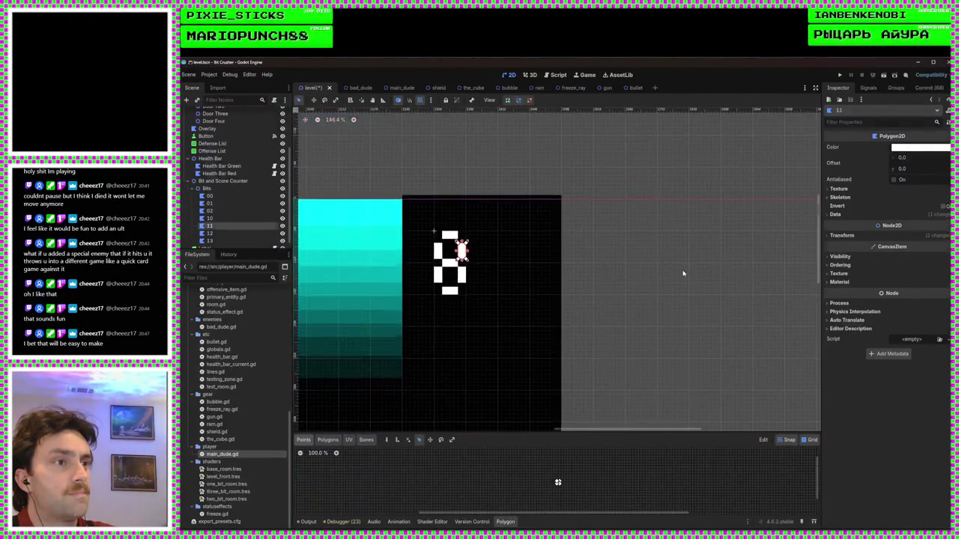
{"action": "left_click", "coordinate": [568, 278]}
{"action": "scroll", "coordinate": [482, 259], "scroll_direction": "up", "scroll_amount": 6}
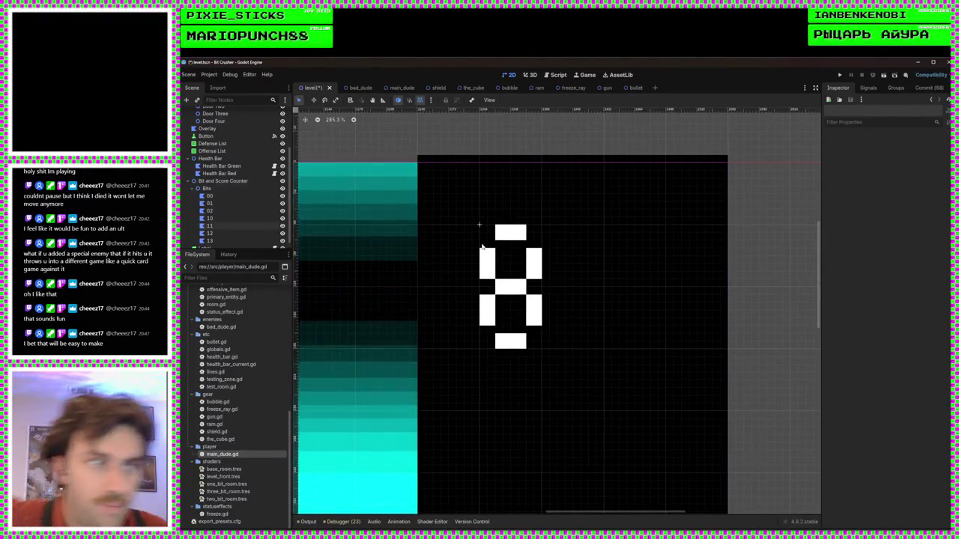
{"action": "scroll", "coordinate": [510, 228], "scroll_direction": "up", "scroll_amount": 3}
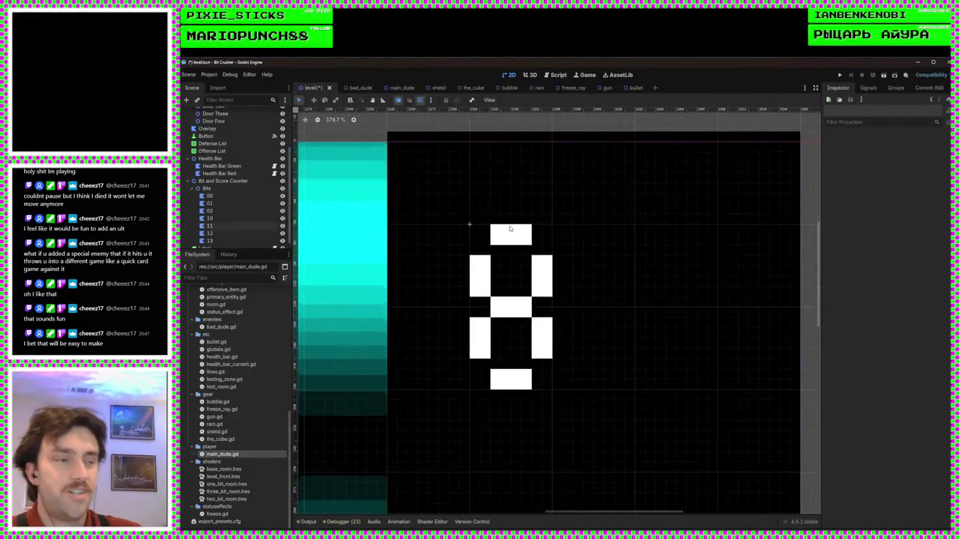
{"action": "scroll", "coordinate": [554, 228], "scroll_direction": "up", "scroll_amount": 1}
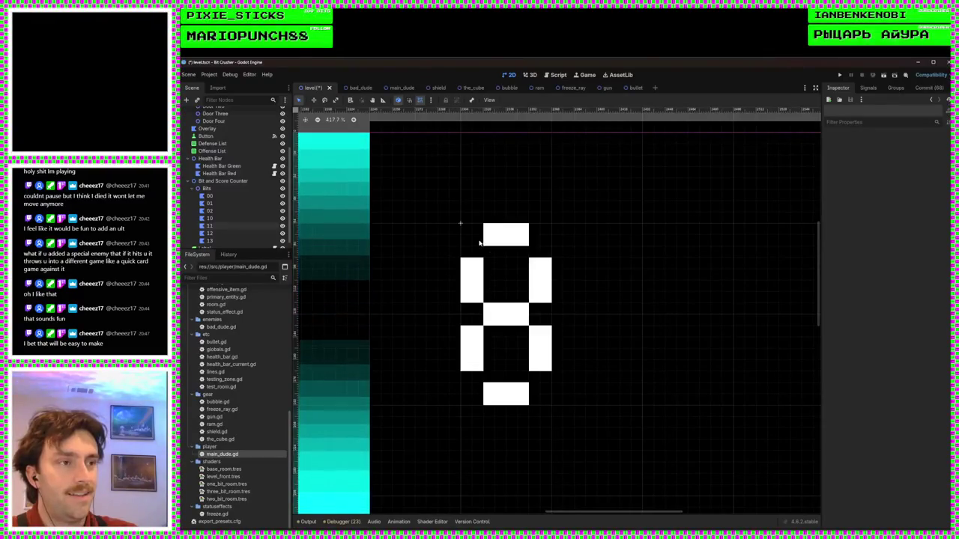
{"action": "scroll", "coordinate": [648, 186], "scroll_direction": "down", "scroll_amount": 20}
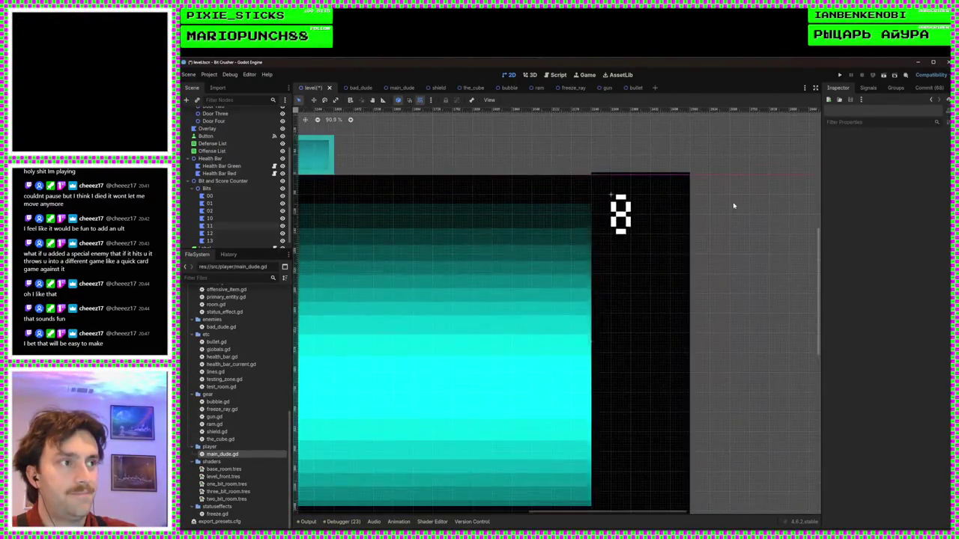
{"action": "scroll", "coordinate": [734, 205], "scroll_direction": "up", "scroll_amount": 17}
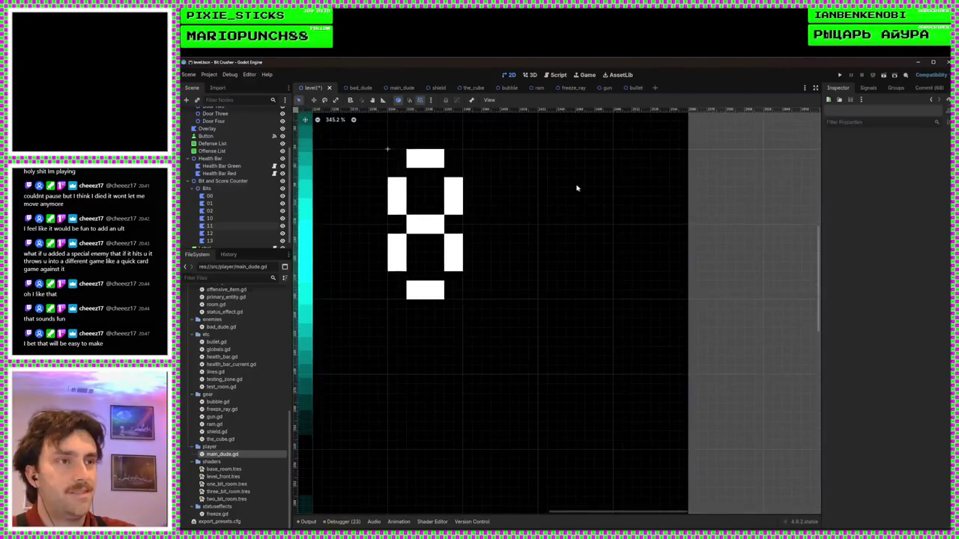
{"action": "left_click", "coordinate": [211, 196]}
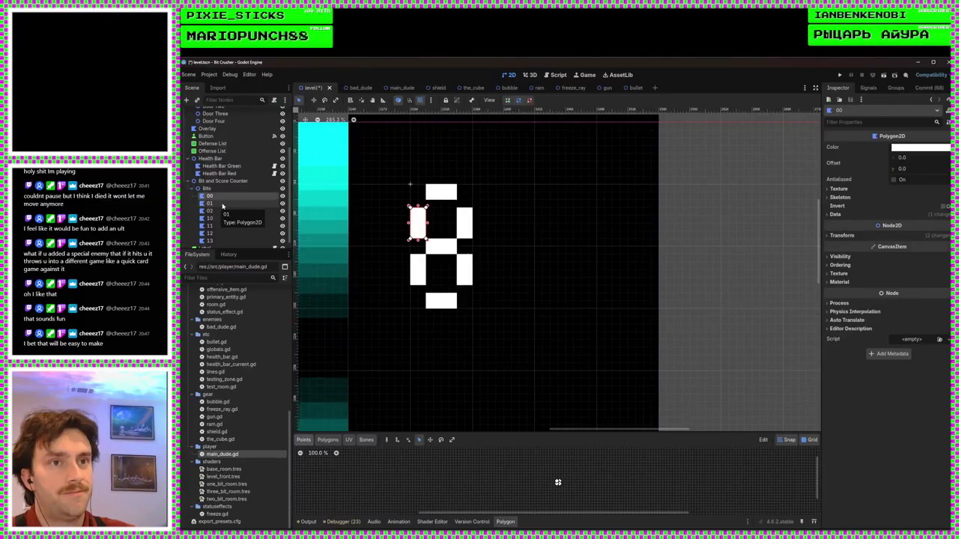
{"action": "left_click", "coordinate": [223, 203]}
{"action": "left_click", "coordinate": [220, 211]}
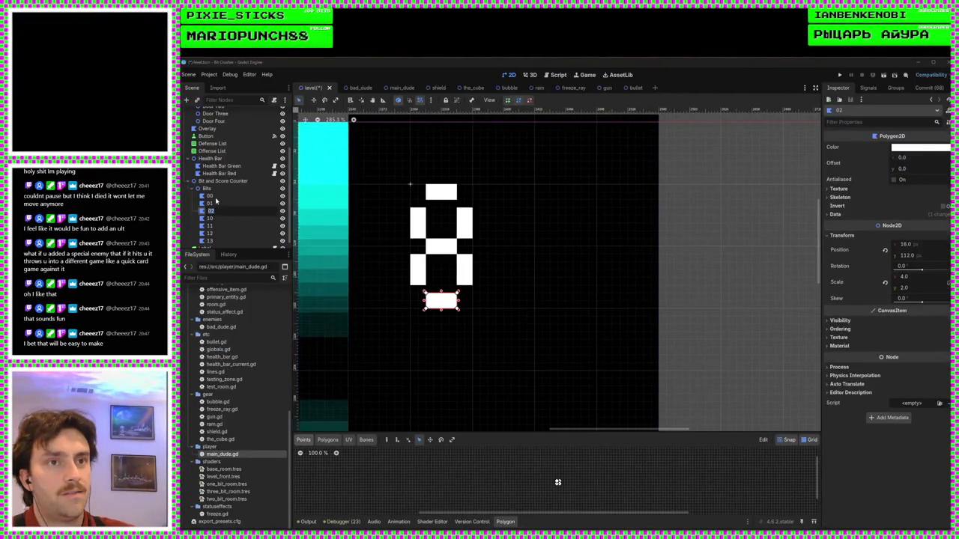
{"action": "left_click", "coordinate": [216, 203]}
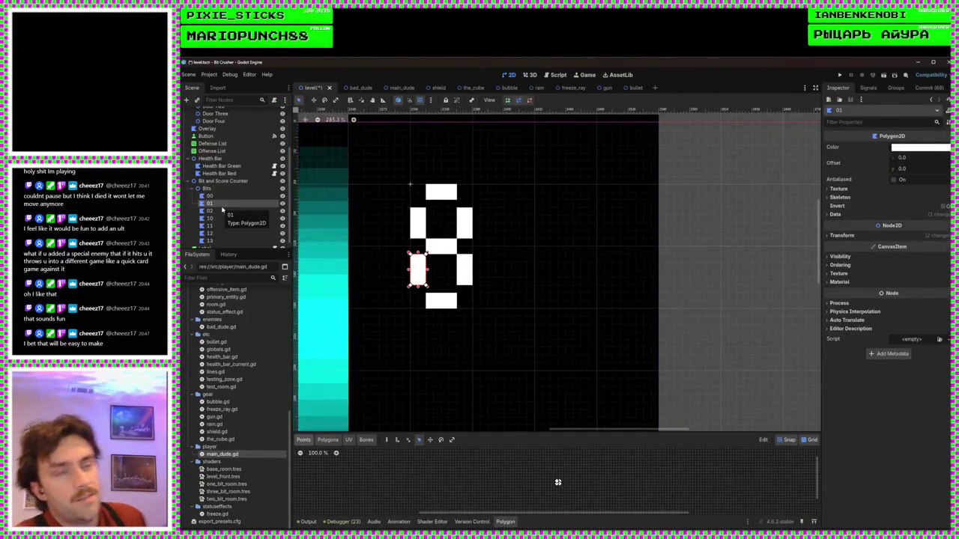
{"action": "scroll", "coordinate": [244, 204], "scroll_direction": "down", "scroll_amount": 1}
{"action": "left_click", "coordinate": [218, 203]}
{"action": "left_click", "coordinate": [216, 189], "text": "shift"}
- Add a Node2D child under the Bits node
{"action": "right_click", "coordinate": [215, 188]}
{"action": "key", "text": "Escape"}
{"action": "left_click", "coordinate": [207, 181]}
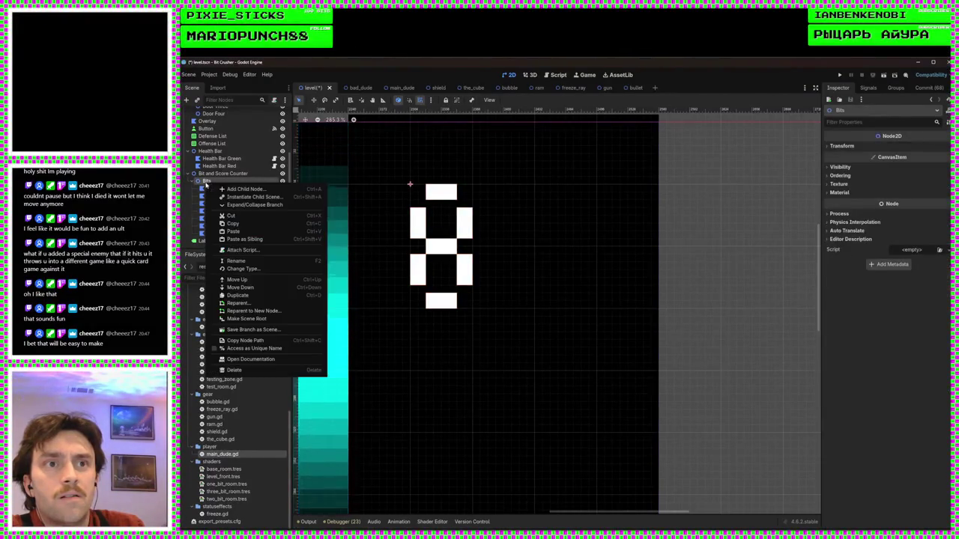
{"action": "right_click", "coordinate": [207, 181]}
{"action": "left_click", "coordinate": [232, 188]}
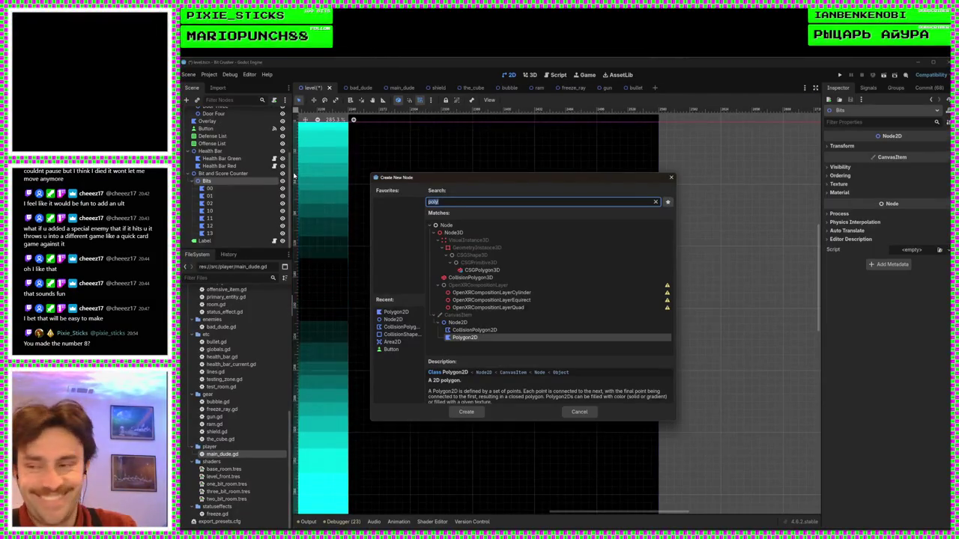
{"action": "type", "text": "secon"}
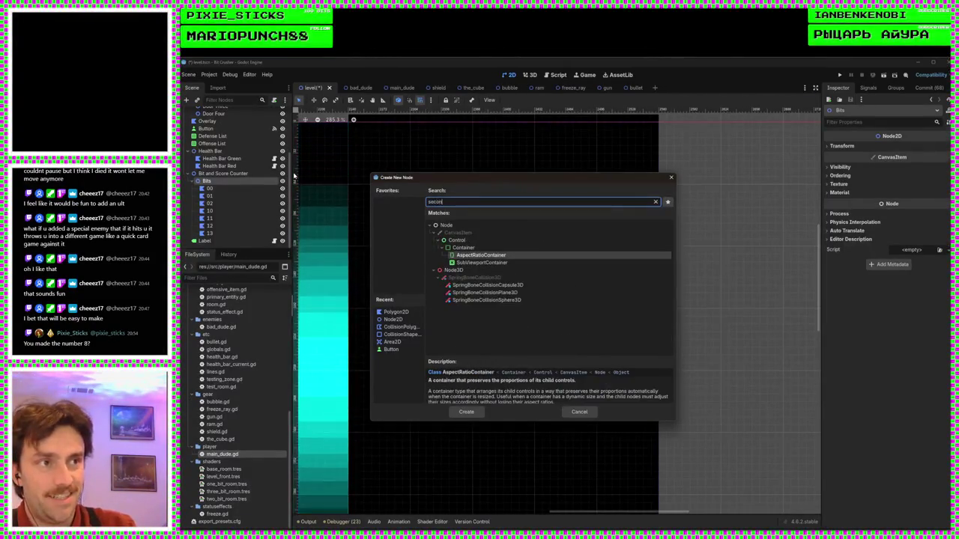
{"action": "key", "text": "BackSpace"}
{"action": "key", "text": "BackSpace"}
{"action": "type", "text": "node2d"}
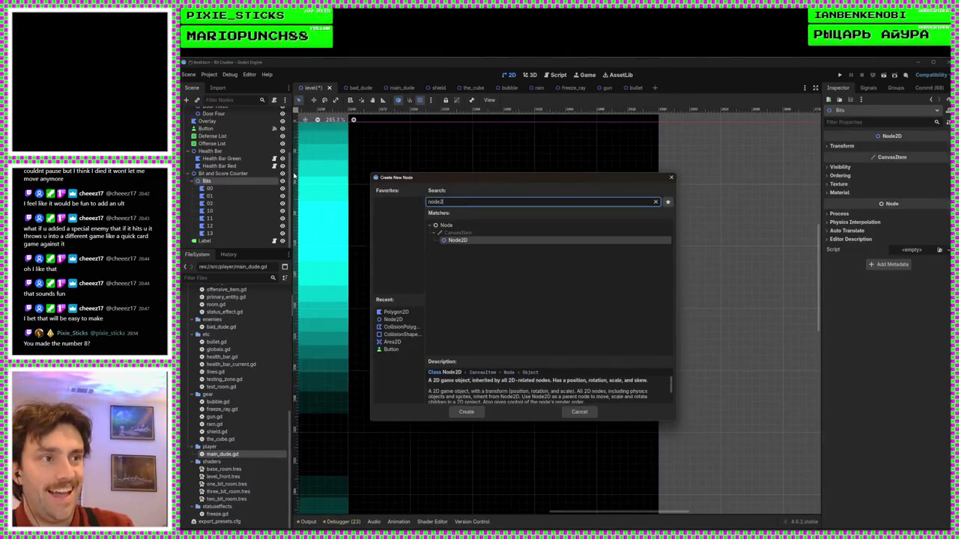
{"action": "key", "text": "Return"}
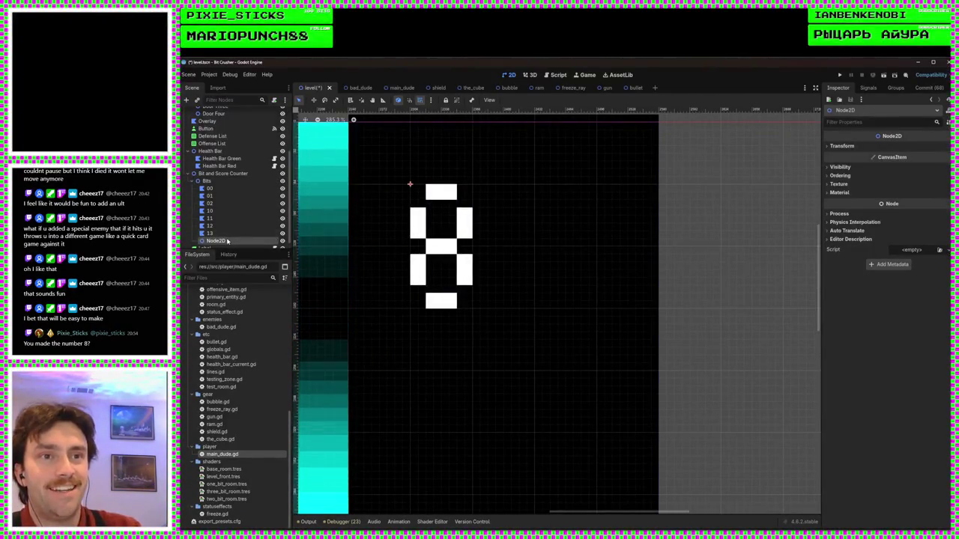
- Rename the Node2D to 'Second Digit' and place segments 00–13 under it
{"action": "double_click", "coordinate": [218, 241]}
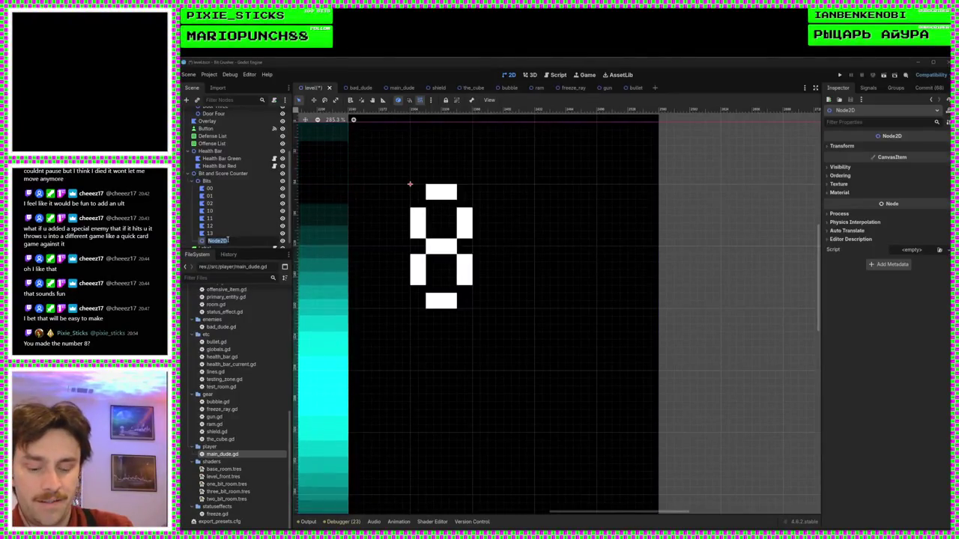
{"action": "type", "text": "Second Digit"}
{"action": "key", "text": "Return"}
{"action": "left_click_drag", "start_coordinate": [225, 241], "coordinate": [223, 187]}
{"action": "left_click", "coordinate": [215, 195], "text": "shift"}
{"action": "left_click", "coordinate": [216, 189]}
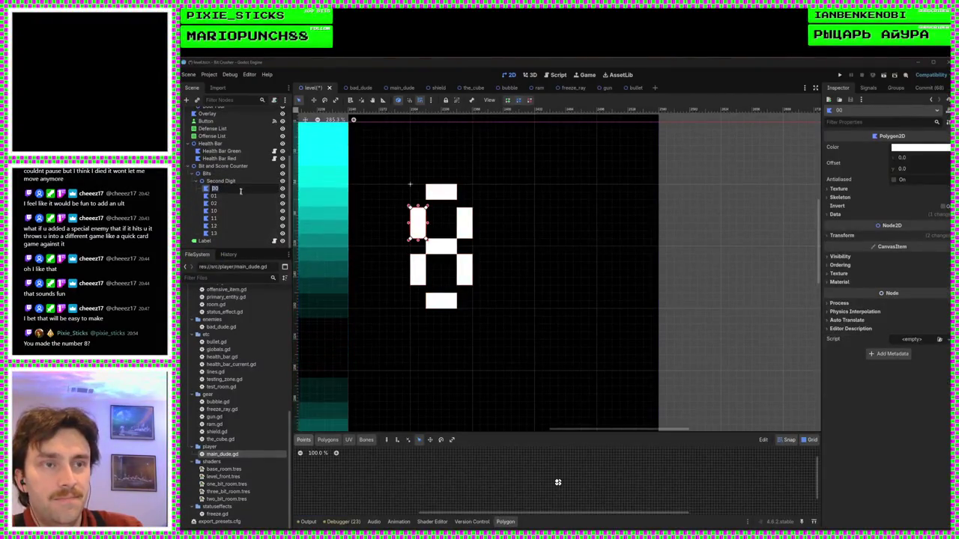
{"action": "left_click", "coordinate": [233, 197]}
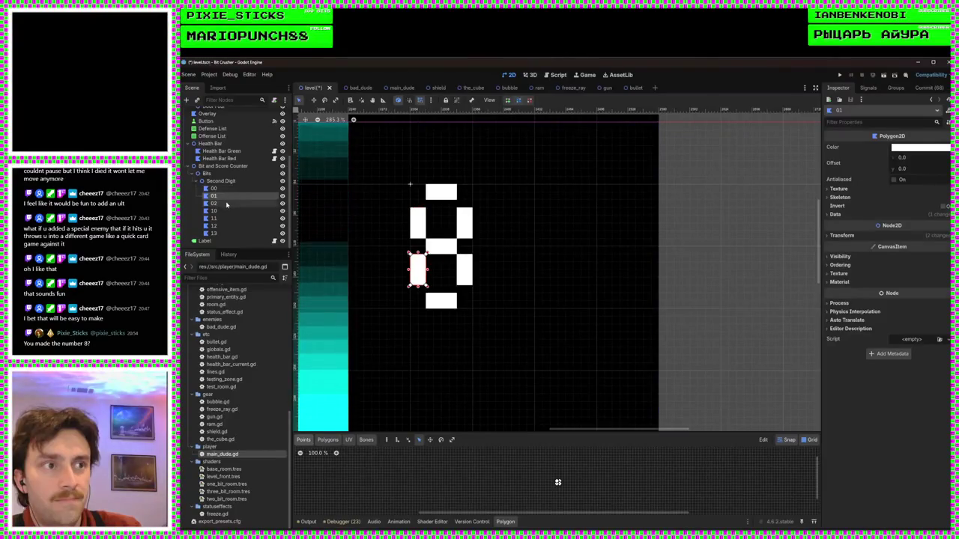
{"action": "left_click", "coordinate": [226, 204]}
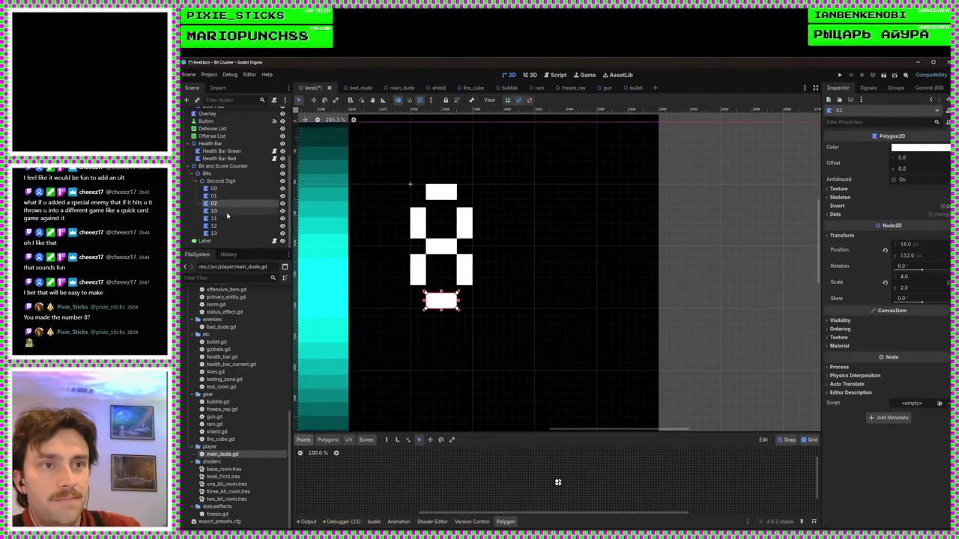
{"action": "left_click", "coordinate": [227, 211]}
{"action": "left_click", "coordinate": [227, 218]}
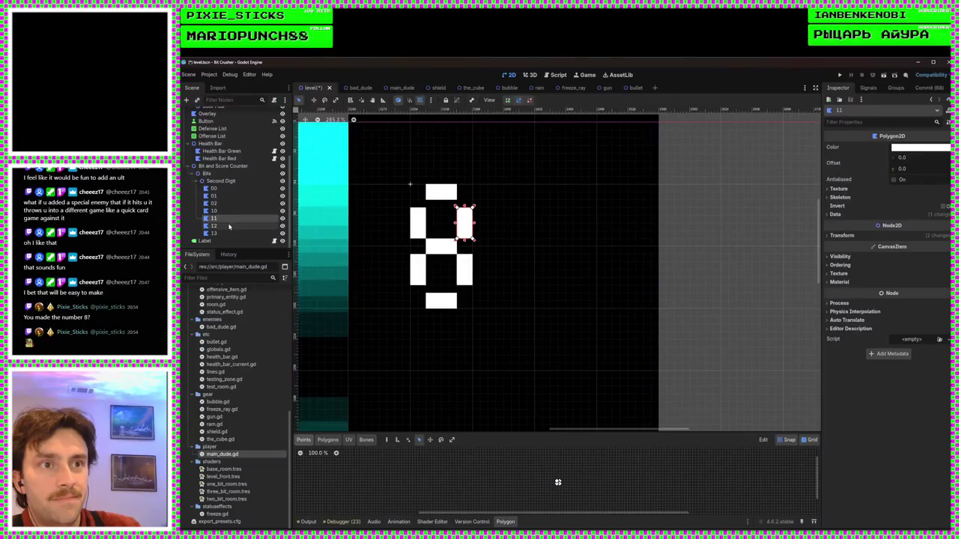
{"action": "left_click", "coordinate": [228, 225]}
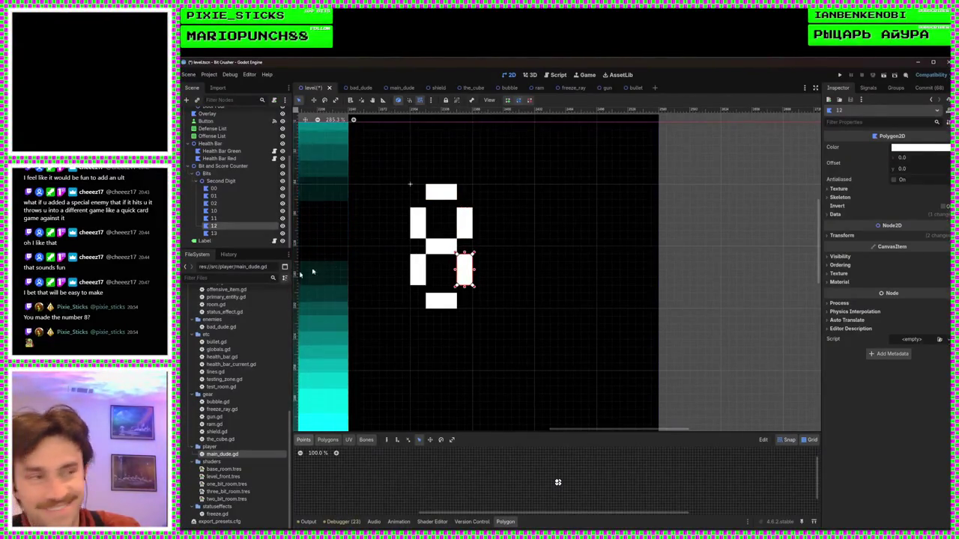
{"action": "left_click", "coordinate": [544, 244]}
{"action": "scroll", "coordinate": [494, 225], "scroll_direction": "left", "scroll_amount": 3}
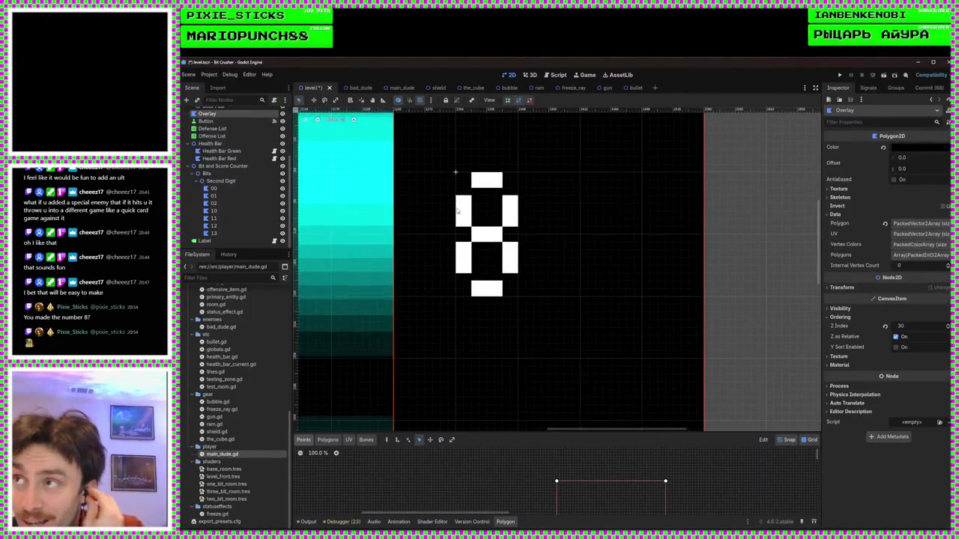
{"action": "scroll", "coordinate": [621, 221], "scroll_direction": "down", "scroll_amount": 2}
{"action": "scroll", "coordinate": [620, 222], "scroll_direction": "up", "scroll_amount": 3}
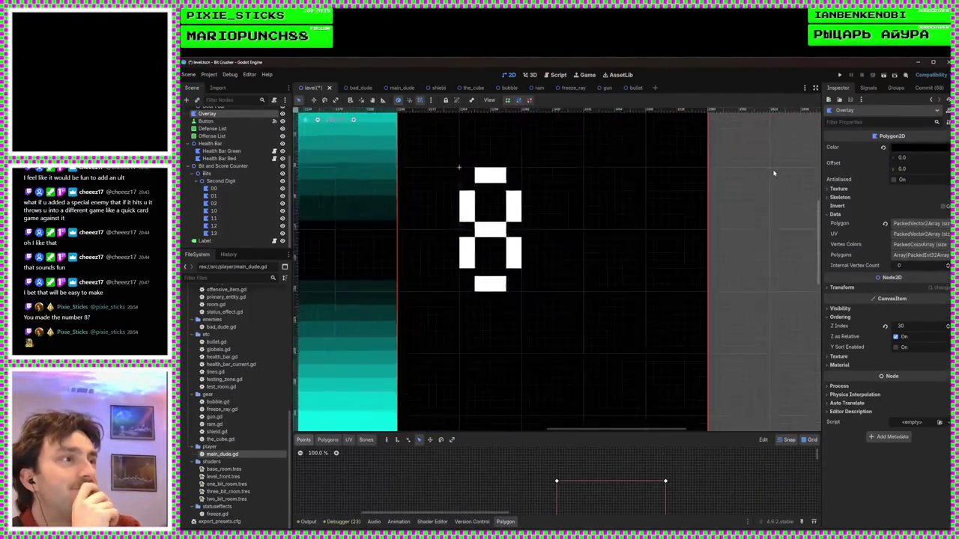
{"action": "scroll", "coordinate": [620, 222], "scroll_direction": "up", "scroll_amount": 1}
{"action": "scroll", "coordinate": [546, 220], "scroll_direction": "down", "scroll_amount": 3}
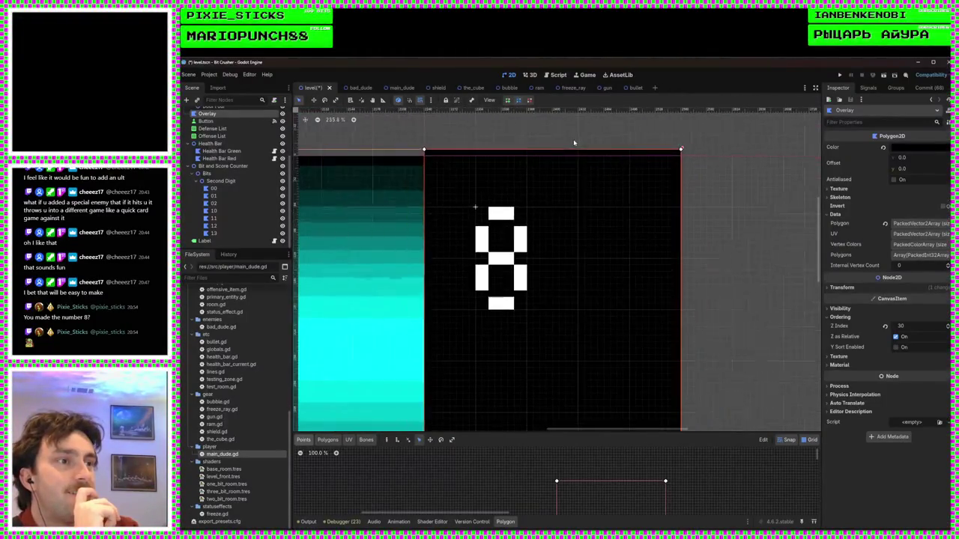
{"action": "scroll", "coordinate": [580, 263], "scroll_direction": "up", "scroll_amount": 2}
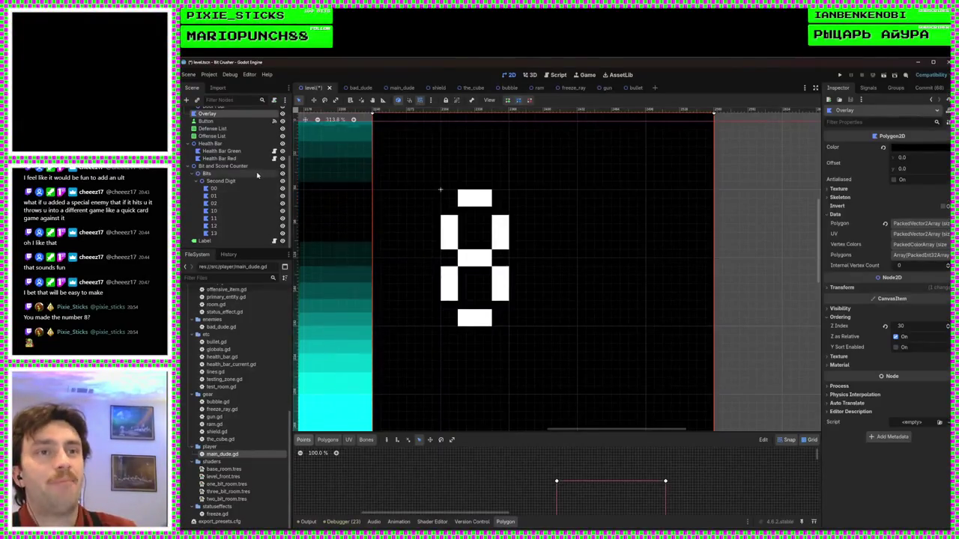
- Select Bits and drag the digit 8 right, then partly back left
{"action": "left_click", "coordinate": [207, 173]}
{"action": "scroll", "coordinate": [382, 206], "scroll_direction": "down", "scroll_amount": 3}
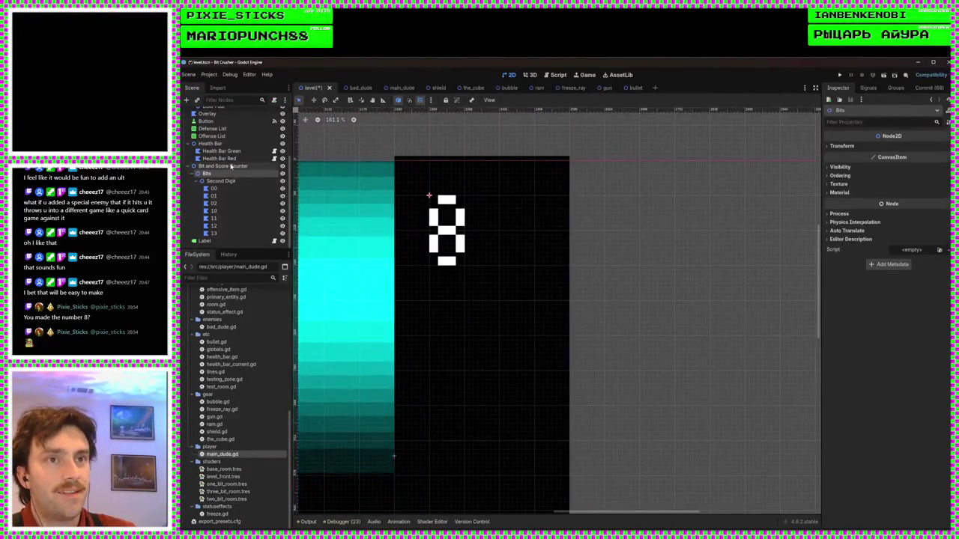
{"action": "left_click", "coordinate": [225, 165]}
{"action": "scroll", "coordinate": [444, 200], "scroll_direction": "up", "scroll_amount": 1}
{"action": "left_click", "coordinate": [260, 173]}
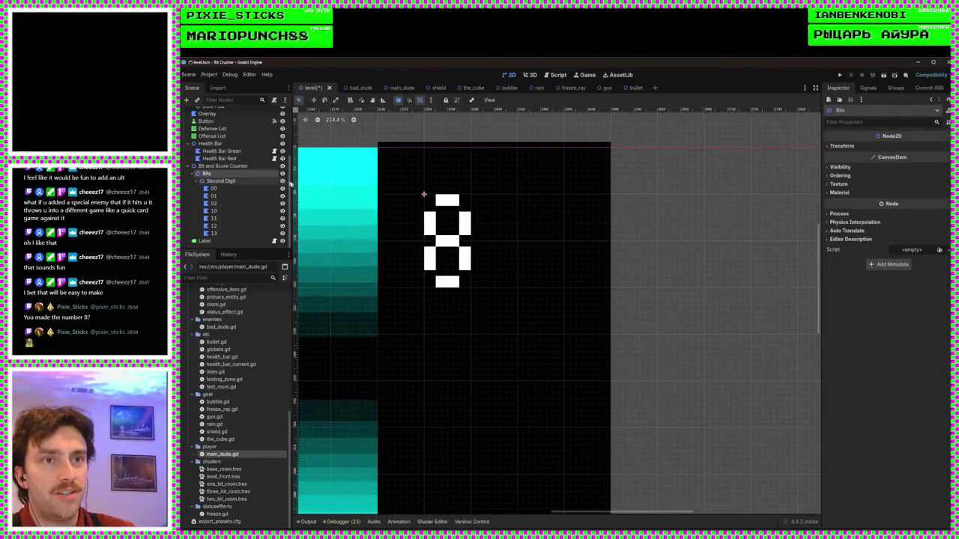
{"action": "scroll", "coordinate": [427, 197], "scroll_direction": "up", "scroll_amount": 2}
{"action": "scroll", "coordinate": [420, 196], "scroll_direction": "down", "scroll_amount": 1}
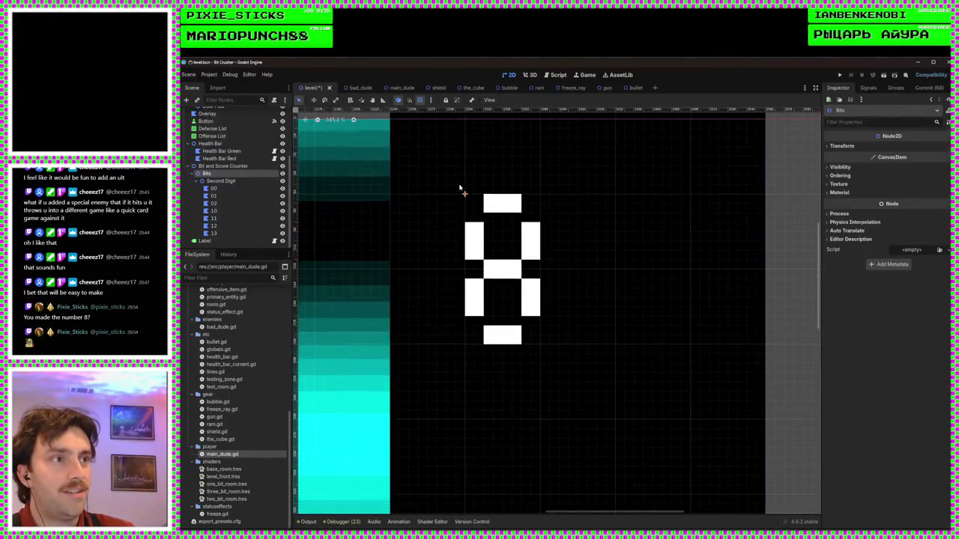
{"action": "mouse_move", "coordinate": [465, 196]}
{"action": "left_mouse_down"}
{"action": "mouse_move", "coordinate": [494, 194]}
{"action": "mouse_move", "coordinate": [504, 204]}
{"action": "mouse_move", "coordinate": [503, 196]}
{"action": "left_mouse_up"}
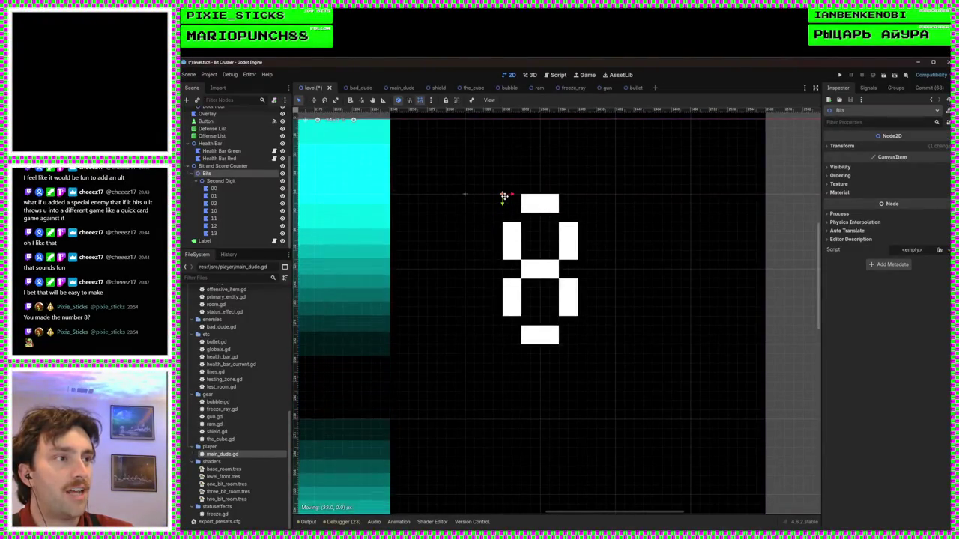
{"action": "mouse_move", "coordinate": [503, 196]}
{"action": "left_mouse_down"}
{"action": "mouse_move", "coordinate": [465, 195]}
{"action": "mouse_move", "coordinate": [514, 200]}
{"action": "mouse_move", "coordinate": [497, 203]}
{"action": "mouse_move", "coordinate": [502, 196]}
{"action": "mouse_move", "coordinate": [493, 194]}
{"action": "left_mouse_up"}
- Undo the last move and shift Bits about 25 px to the right
{"action": "left_click", "coordinate": [465, 195]}
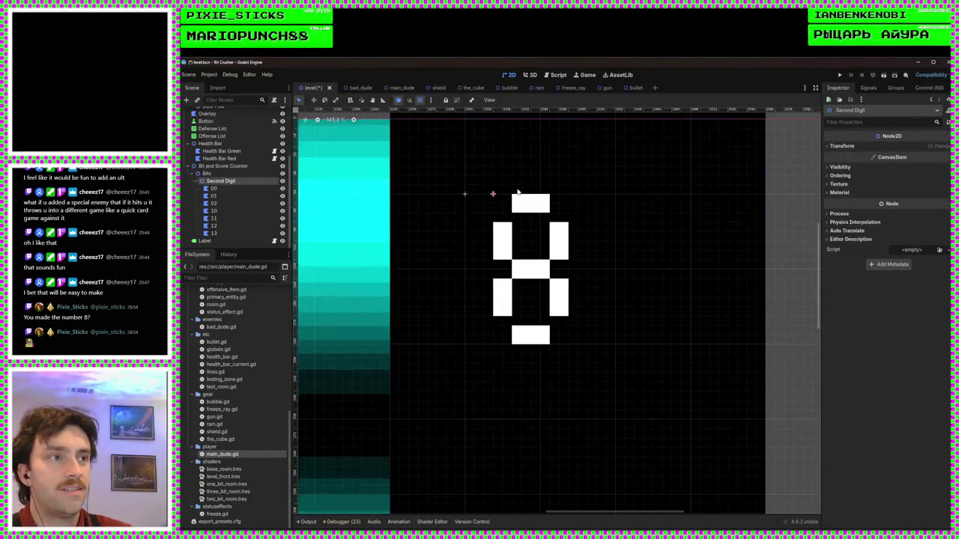
{"action": "key", "text": "ctrl+z"}
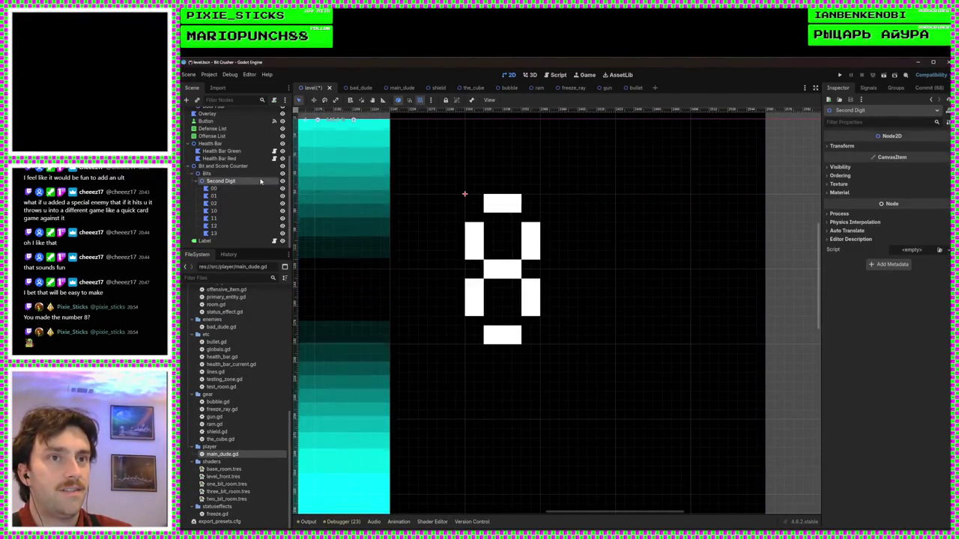
{"action": "left_click", "coordinate": [259, 173]}
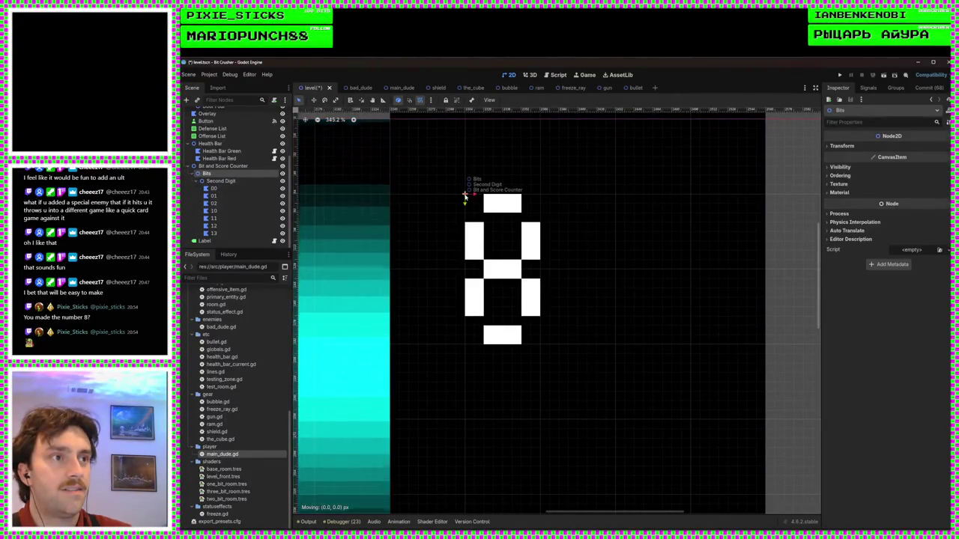
{"action": "left_click_drag", "start_coordinate": [465, 196], "coordinate": [483, 197]}
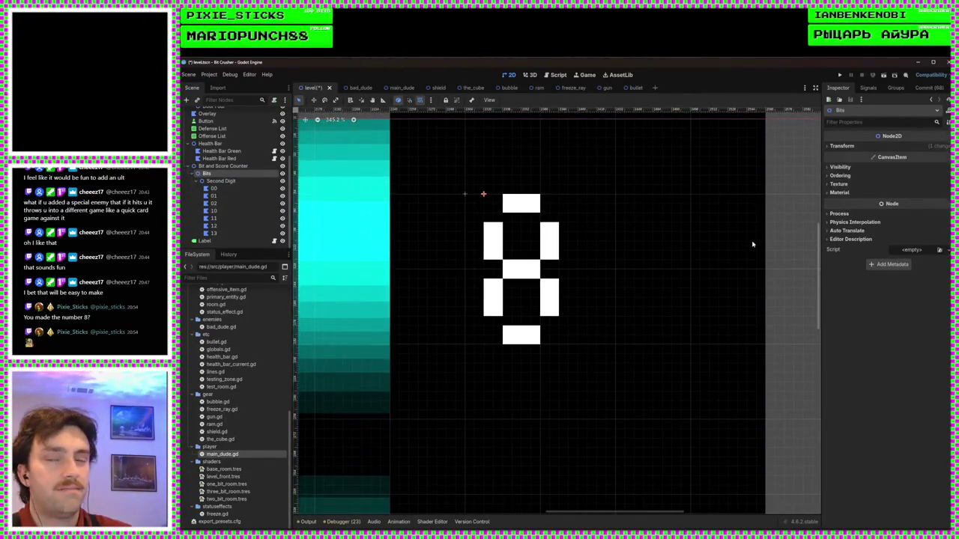
{"action": "scroll", "coordinate": [754, 257], "scroll_direction": "up", "scroll_amount": 1}
{"action": "scroll", "coordinate": [364, 295], "scroll_direction": "down", "scroll_amount": 2}
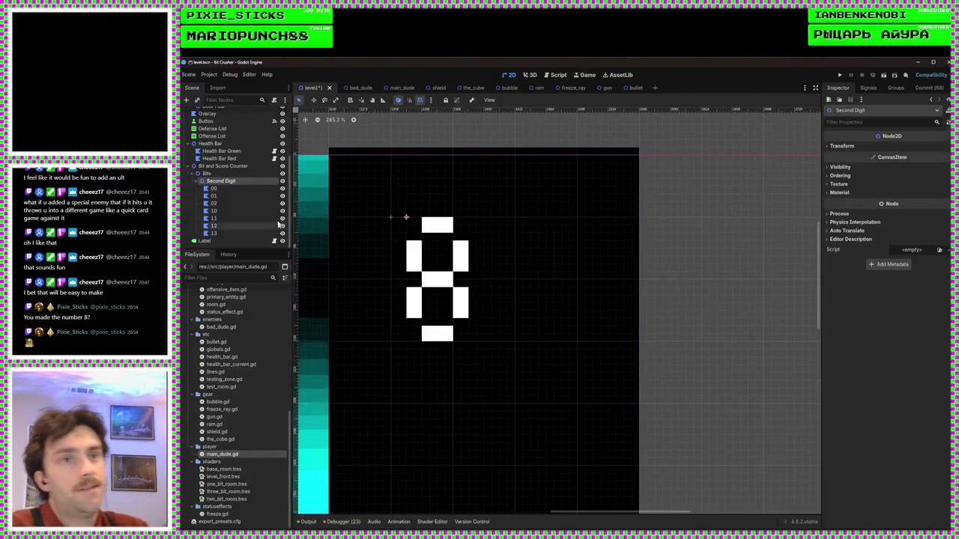
- Attach a new GDScript named score_counter.gd to the Bit and Score Counter node
{"action": "left_click", "coordinate": [234, 167]}
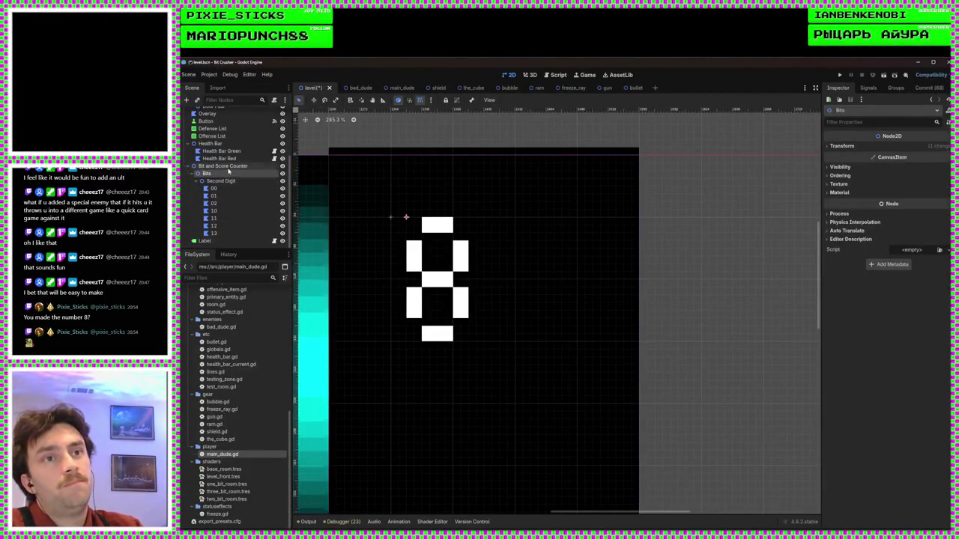
{"action": "left_click", "coordinate": [229, 173]}
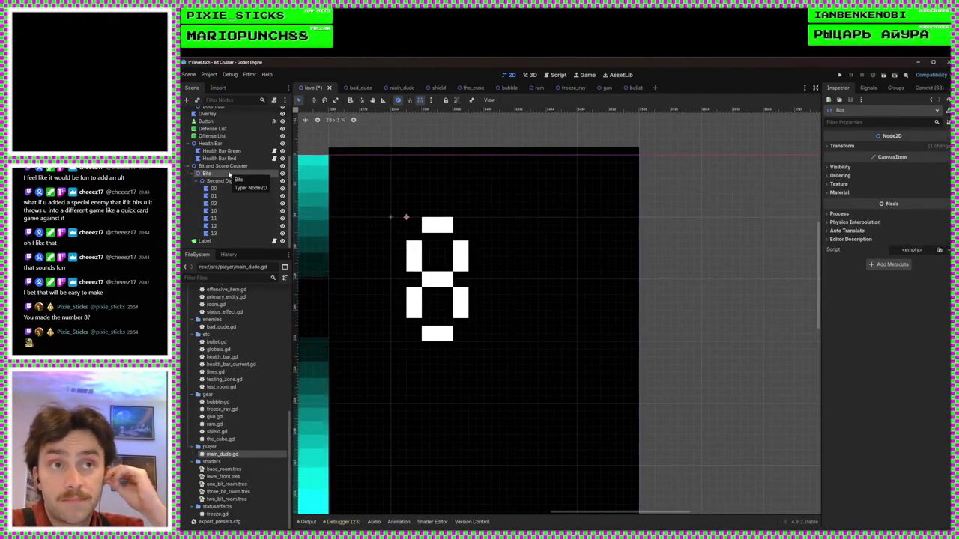
{"action": "left_click", "coordinate": [220, 168]}
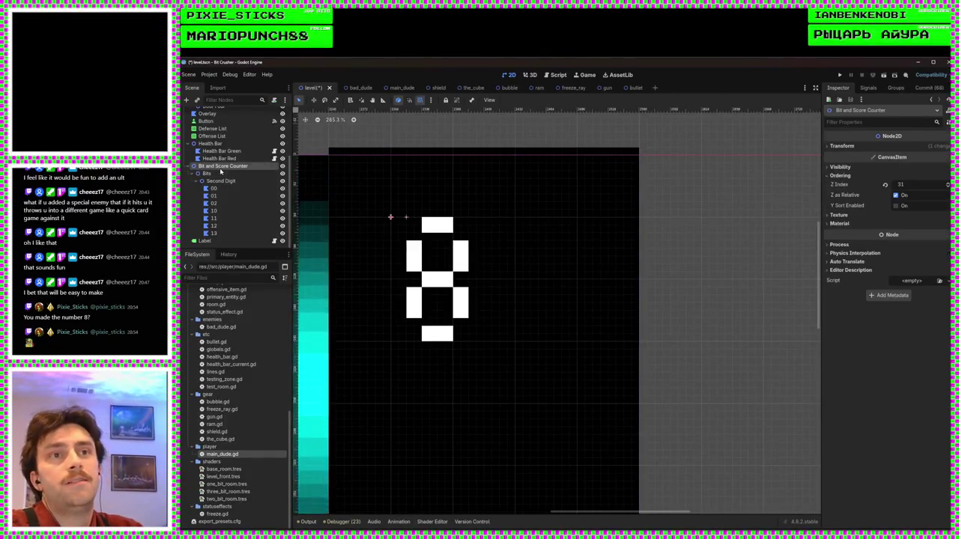
{"action": "right_click", "coordinate": [222, 171]}
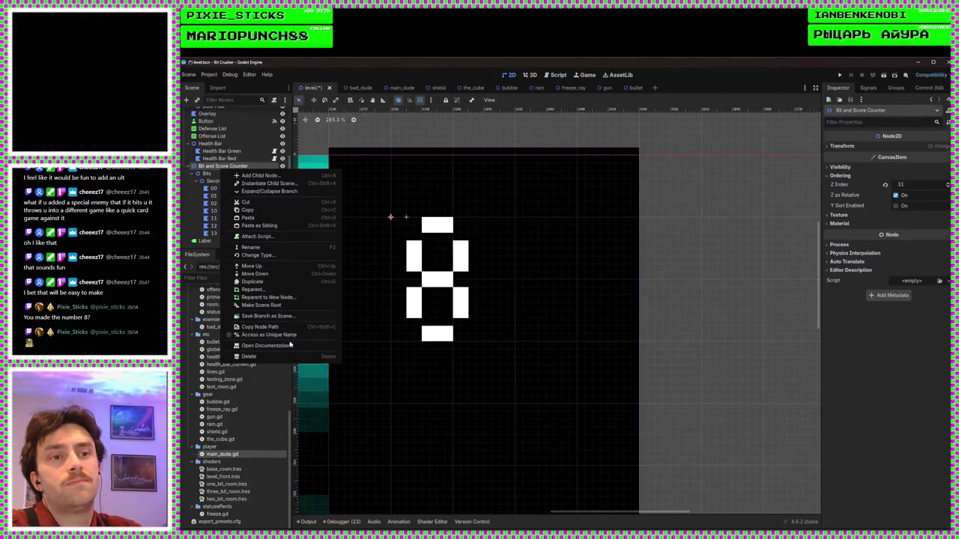
{"action": "left_click", "coordinate": [250, 247]}
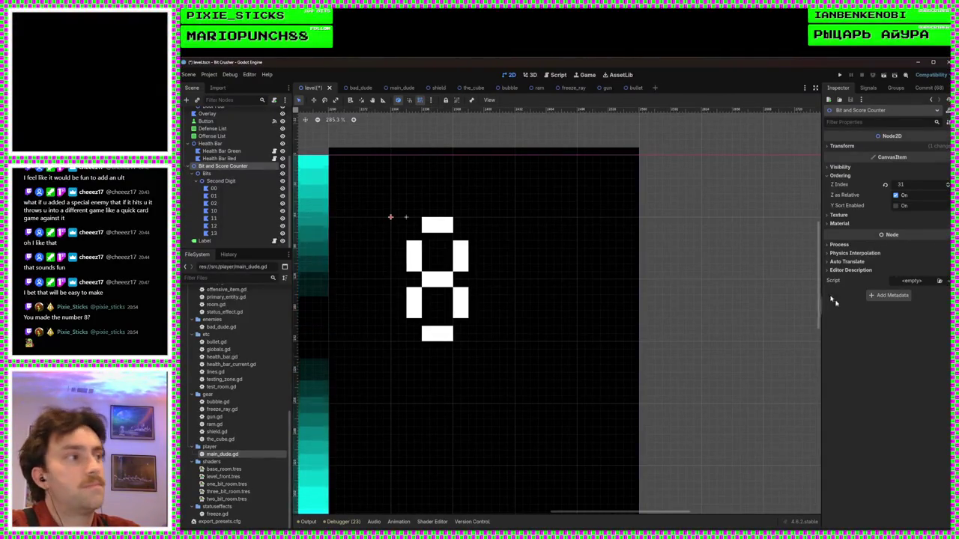
{"action": "left_click", "coordinate": [918, 283]}
{"action": "left_click", "coordinate": [908, 292]}
{"action": "type", "text": "score_"}
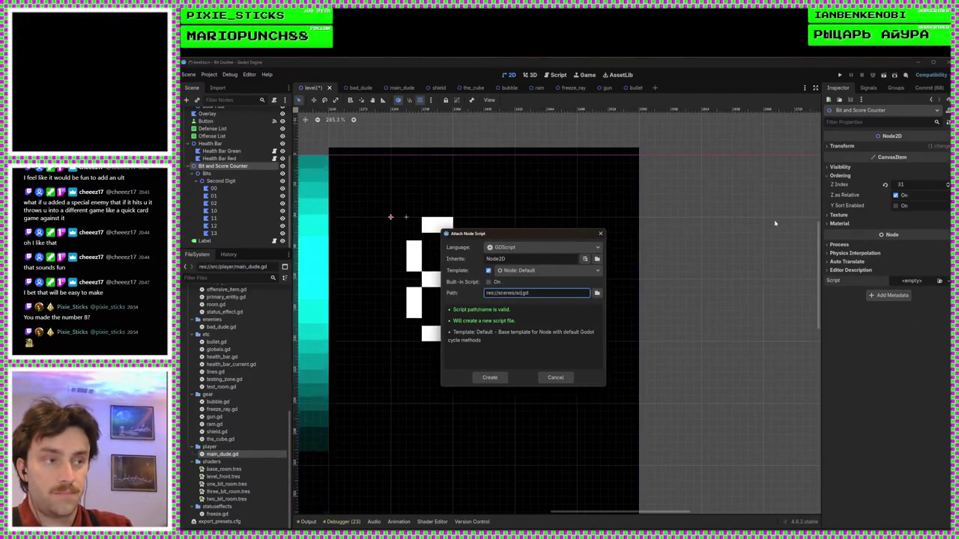
{"action": "type", "text": "counter"}
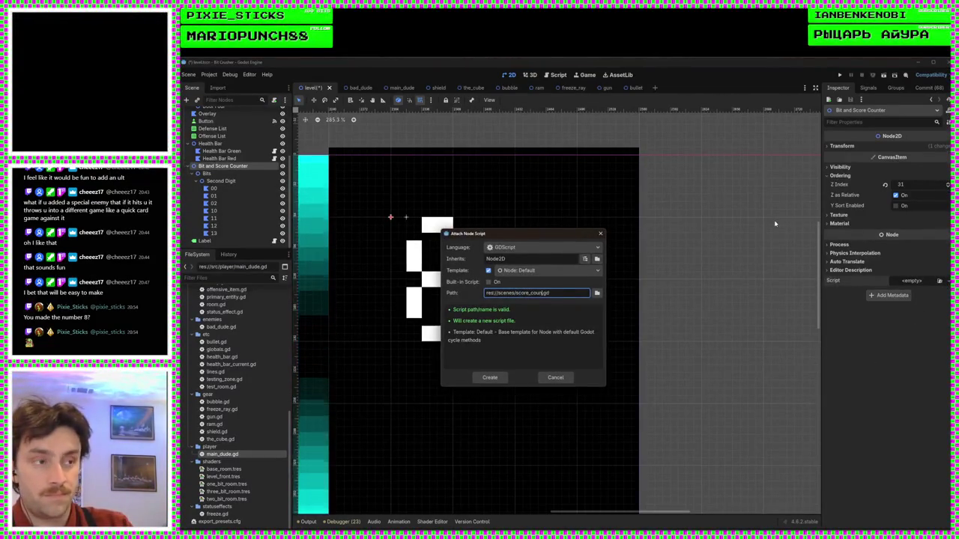
{"action": "key", "text": "Return"}
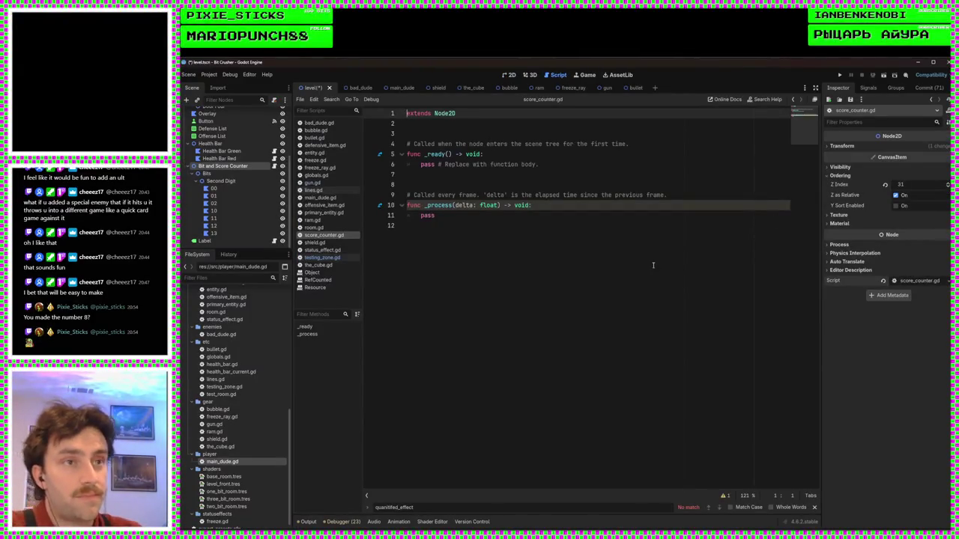
- Leave two blank lines below extends Node2D, then switch to the browser's counter circuit diagram
{"action": "left_click", "coordinate": [498, 226]}
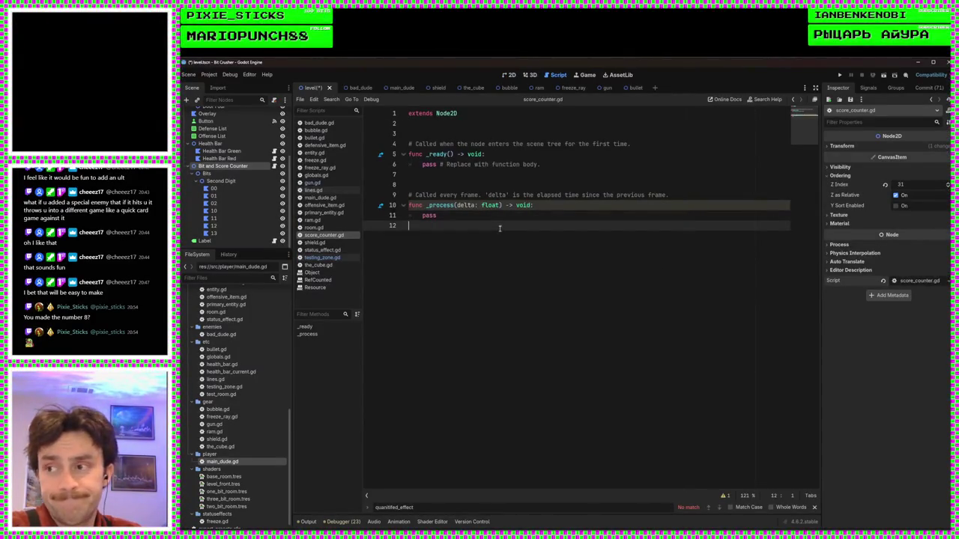
{"action": "left_click", "coordinate": [469, 123]}
{"action": "key", "text": "BackSpace"}
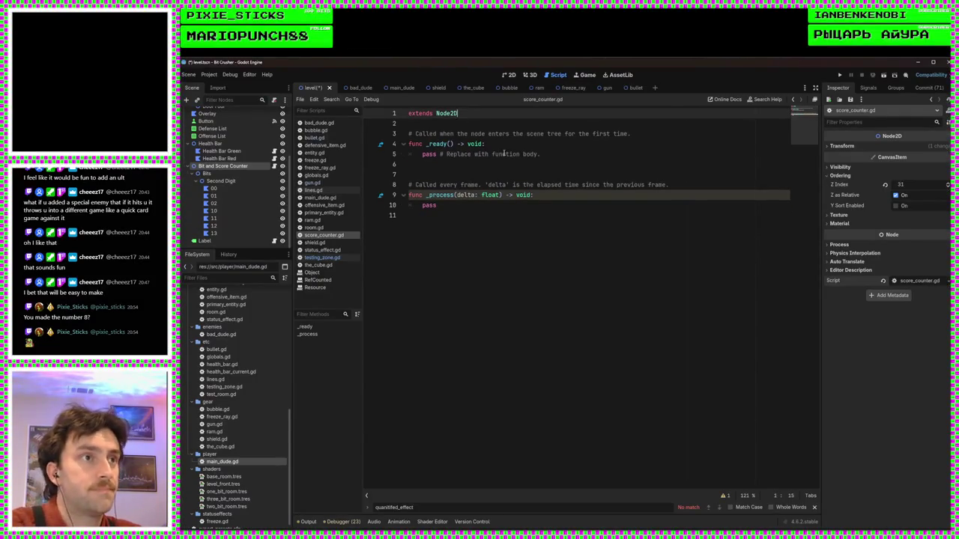
{"action": "key", "text": "Return"}
{"action": "key", "text": "Return"}
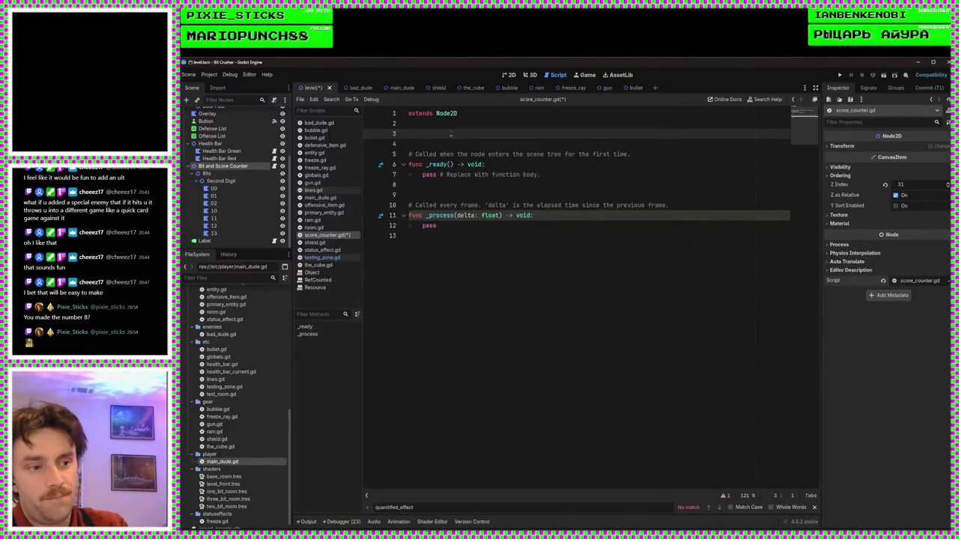
{"action": "left_click", "coordinate": [814, 507]}
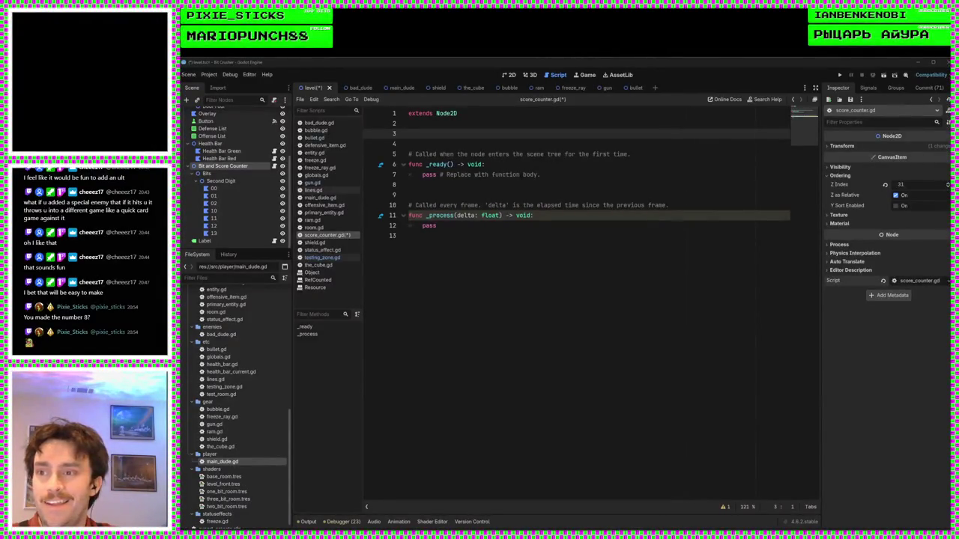
{"action": "key", "text": "alt+Tab"}
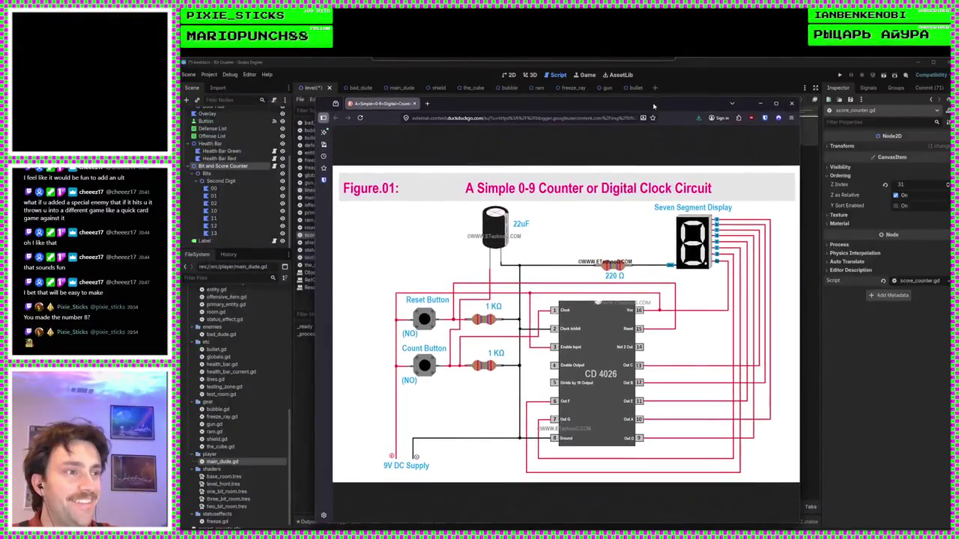
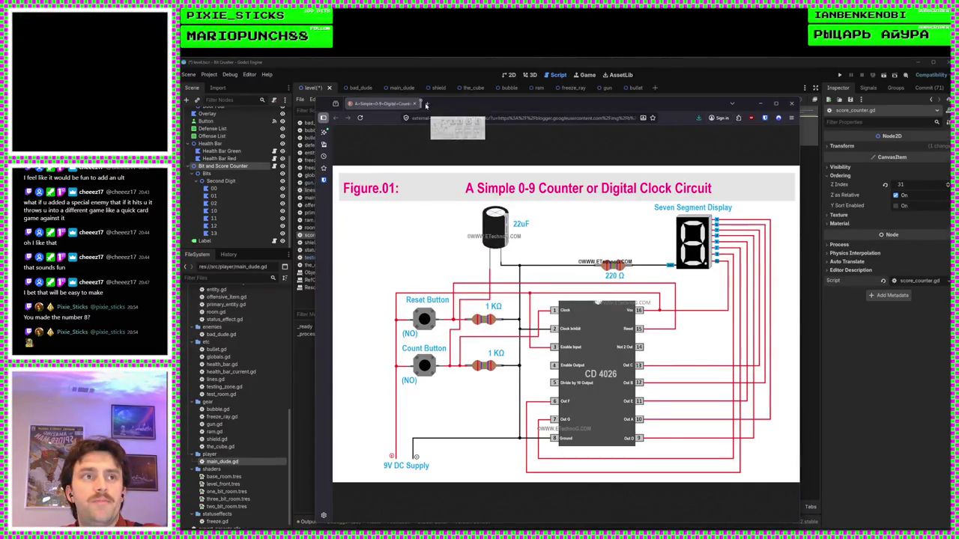
- Reopen the closed browser tab to view the next counter circuit reference schematic
{"action": "key", "text": "ctrl+shift+t"}
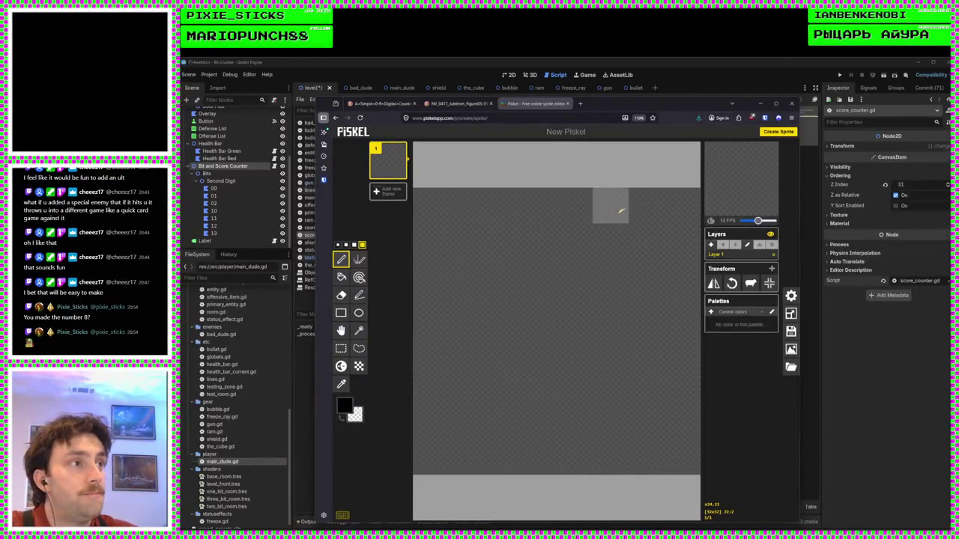
- Paint a long black bar across the top and a tall bar down the left side
{"action": "left_click", "coordinate": [623, 208]}
{"action": "left_click_drag", "start_coordinate": [625, 209], "coordinate": [476, 206]}
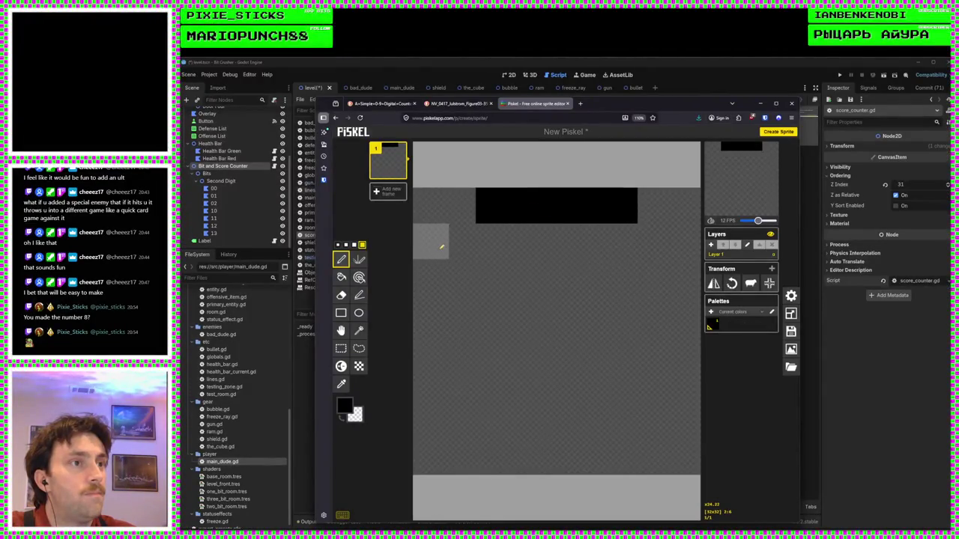
{"action": "mouse_move", "coordinate": [441, 247]}
{"action": "left_mouse_down"}
{"action": "mouse_move", "coordinate": [437, 326]}
{"action": "mouse_move", "coordinate": [434, 285]}
{"action": "left_mouse_up"}
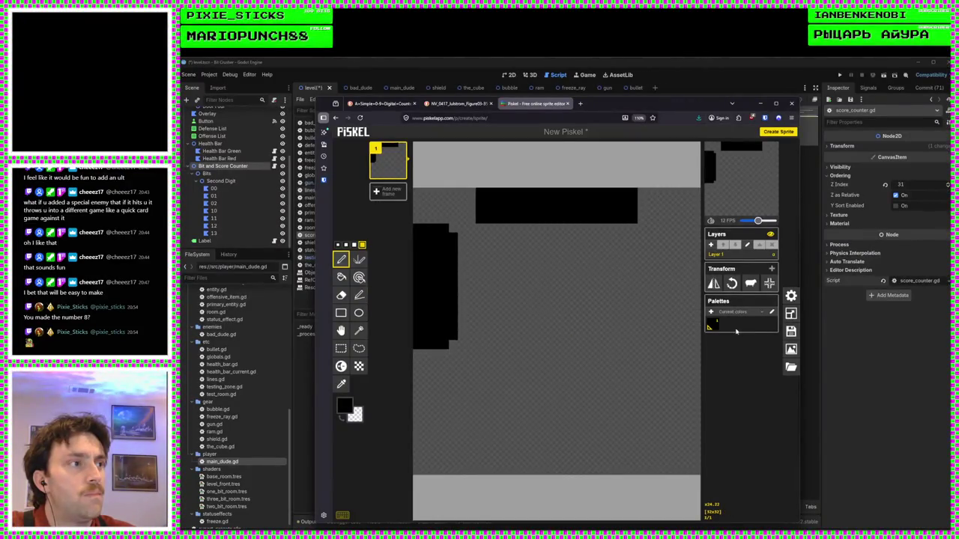
- Try a 32x56 canvas, undo it, and resize the sprite canvas to 16x32 instead
{"action": "left_click", "coordinate": [790, 315]}
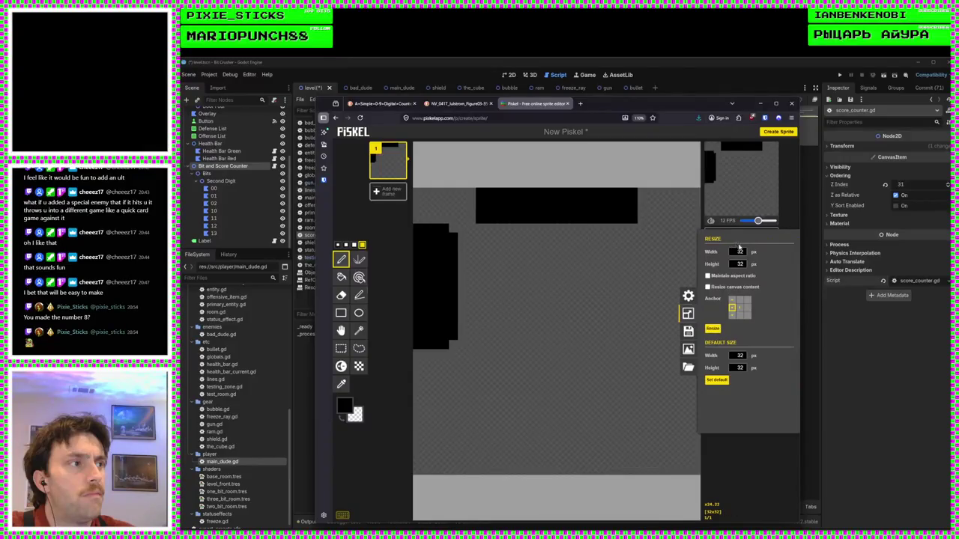
{"action": "left_click", "coordinate": [740, 264]}
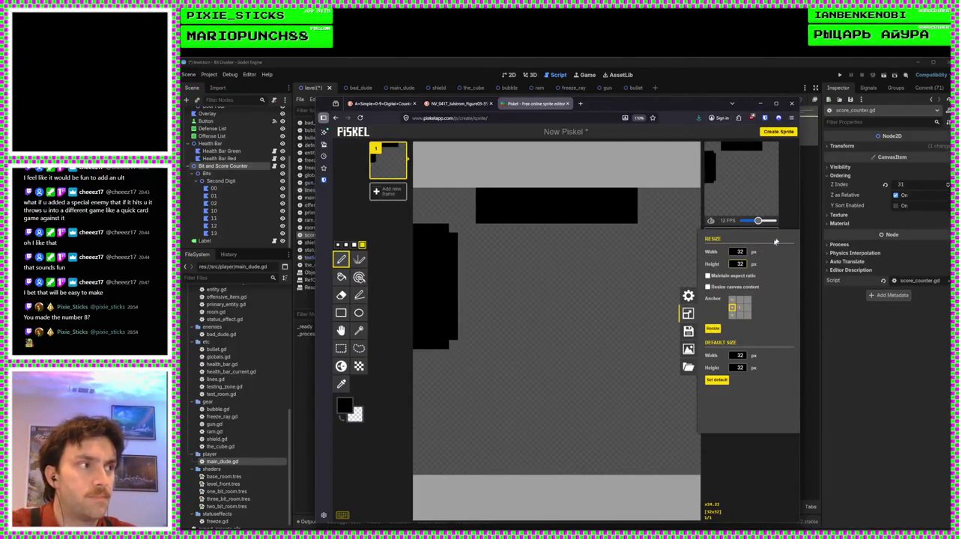
{"action": "type", "text": "56"}
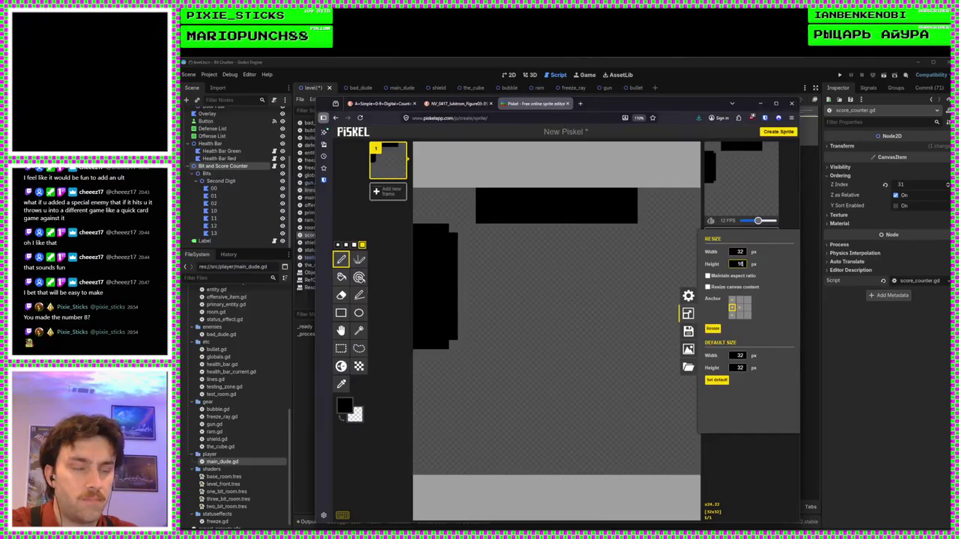
{"action": "key", "text": "Return"}
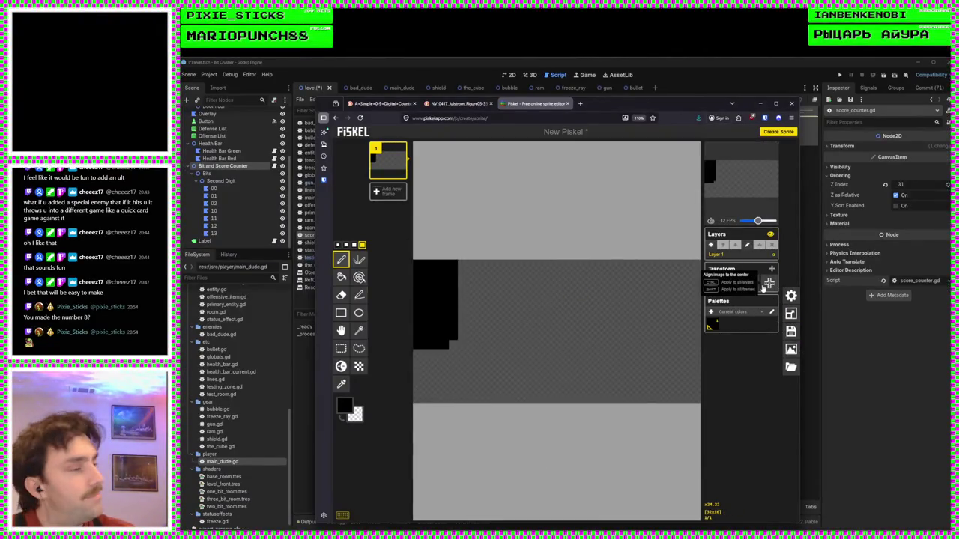
{"action": "key", "text": "ctrl+z"}
{"action": "left_click", "coordinate": [790, 313]}
{"action": "double_click", "coordinate": [740, 252]}
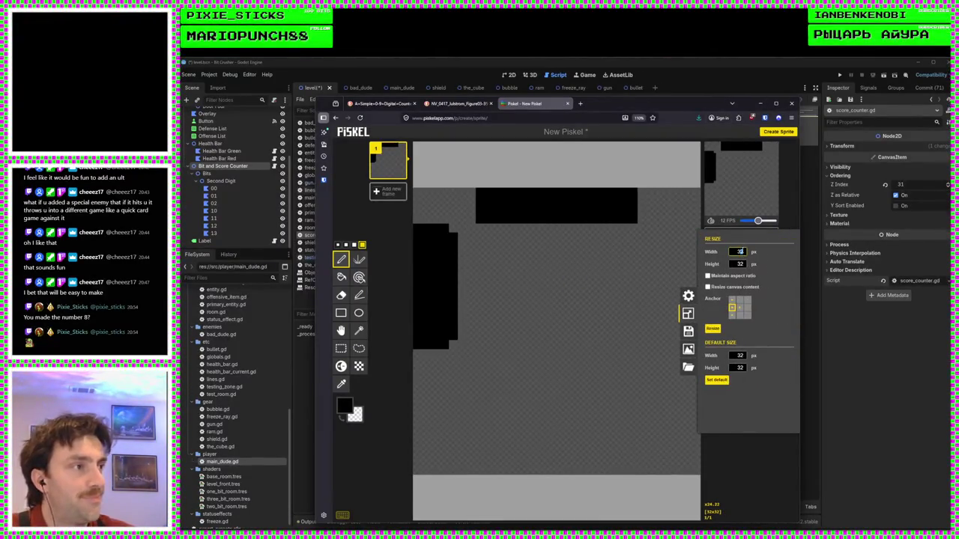
{"action": "type", "text": "6"}
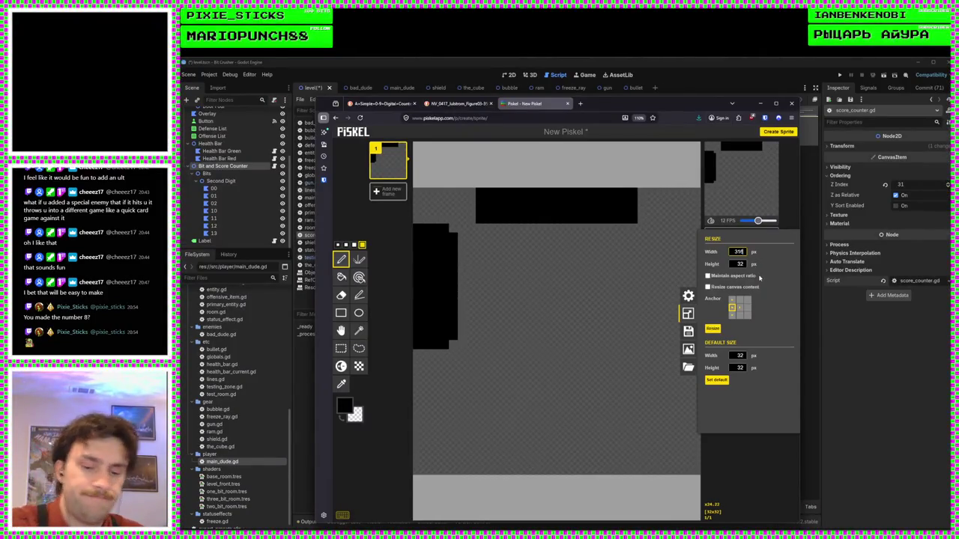
{"action": "key", "text": "BackSpace"}
{"action": "key", "text": "BackSpace"}
{"action": "key", "text": "BackSpace"}
{"action": "key", "text": "Return"}
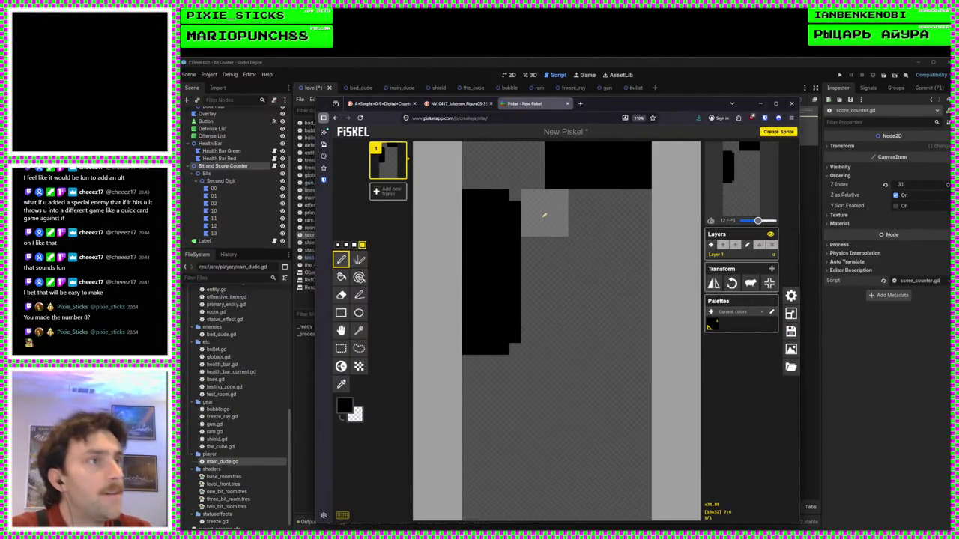
- Paint the canvas border black: top row, left column, bottom and right column
{"action": "mouse_move", "coordinate": [512, 180]}
{"action": "left_mouse_down"}
{"action": "mouse_move", "coordinate": [488, 167]}
{"action": "mouse_move", "coordinate": [606, 167]}
{"action": "left_mouse_up"}
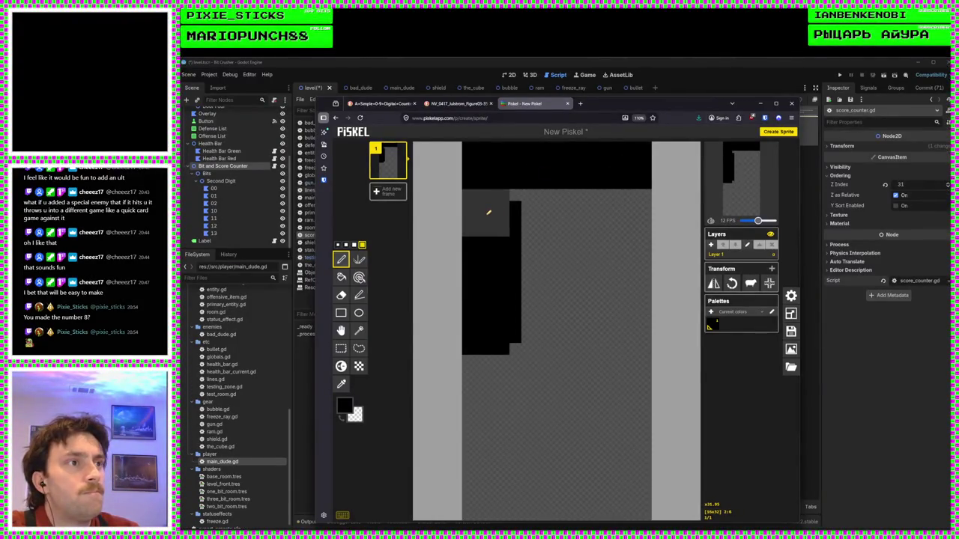
{"action": "mouse_move", "coordinate": [493, 372]}
{"action": "left_mouse_down"}
{"action": "mouse_move", "coordinate": [496, 512]}
{"action": "mouse_move", "coordinate": [636, 501]}
{"action": "mouse_move", "coordinate": [533, 497]}
{"action": "mouse_move", "coordinate": [533, 486]}
{"action": "left_mouse_up"}
{"action": "left_click", "coordinate": [636, 456]}
{"action": "left_click_drag", "start_coordinate": [638, 459], "coordinate": [631, 207]}
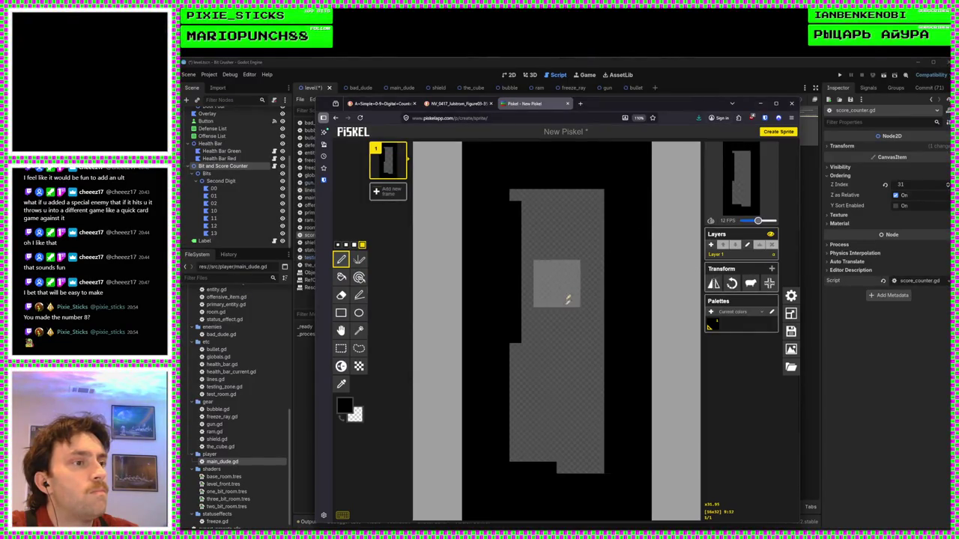
- Erase the stray left strip and draw a black middle band across the digit
{"action": "left_click", "coordinate": [341, 294]}
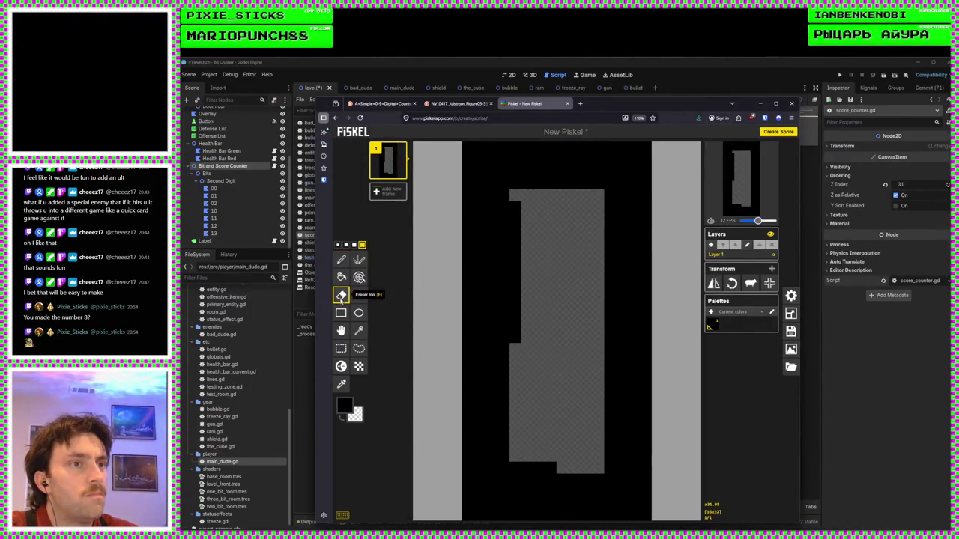
{"action": "left_click_drag", "start_coordinate": [540, 223], "coordinate": [537, 450]}
{"action": "left_click", "coordinate": [341, 259]}
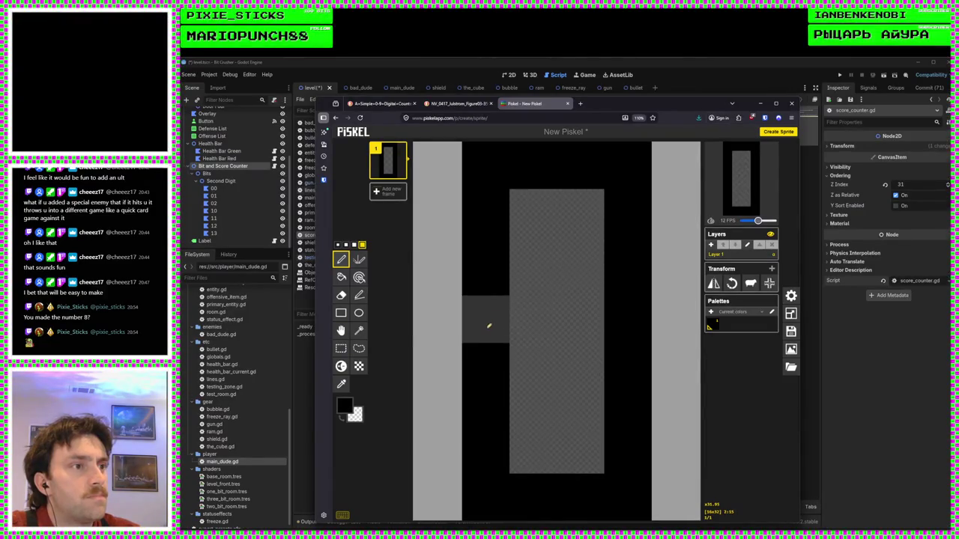
{"action": "left_click_drag", "start_coordinate": [489, 318], "coordinate": [595, 325]}
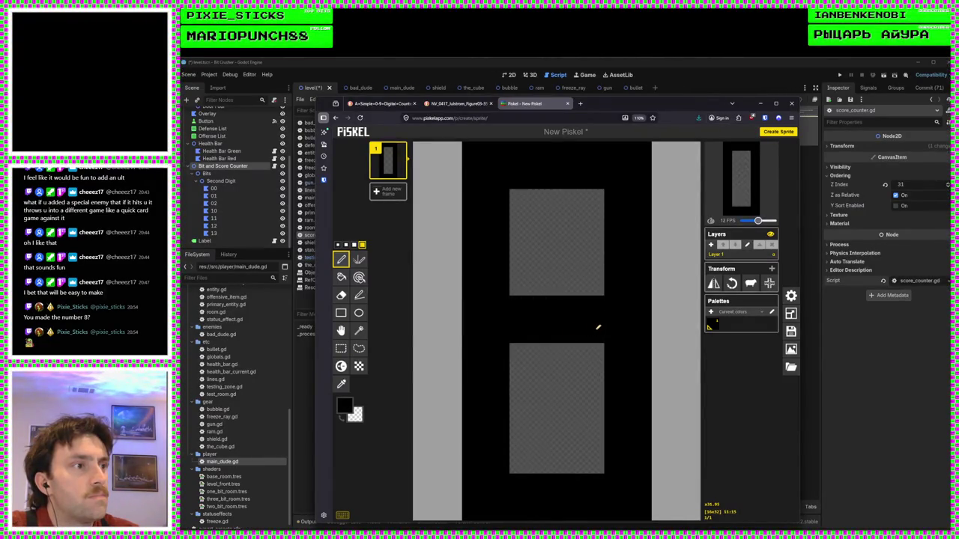
- Erase the blocks beside the middle band and the four corner blocks to shape the 8
{"action": "left_click", "coordinate": [341, 294]}
{"action": "left_click", "coordinate": [493, 319]}
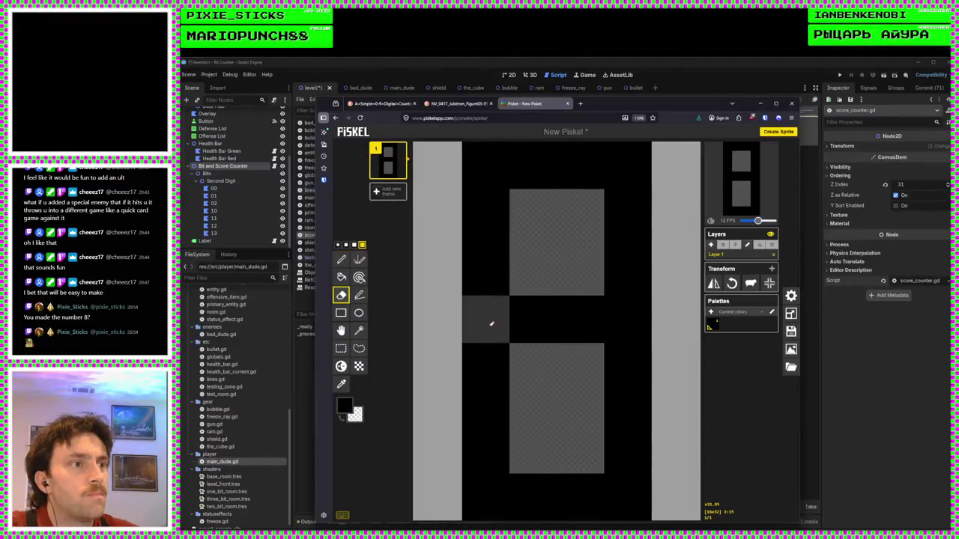
{"action": "left_click", "coordinate": [639, 325]}
{"action": "left_click", "coordinate": [633, 172]}
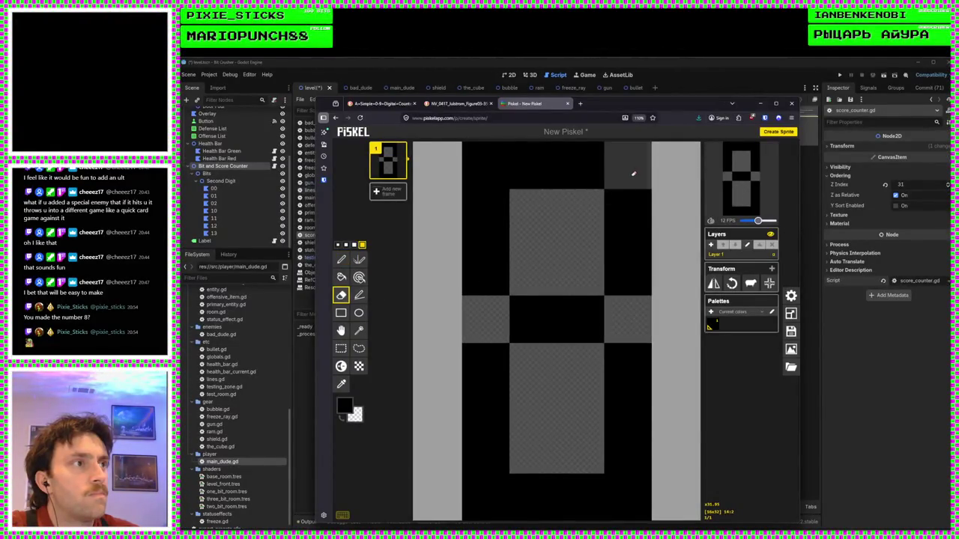
{"action": "left_click", "coordinate": [495, 169]}
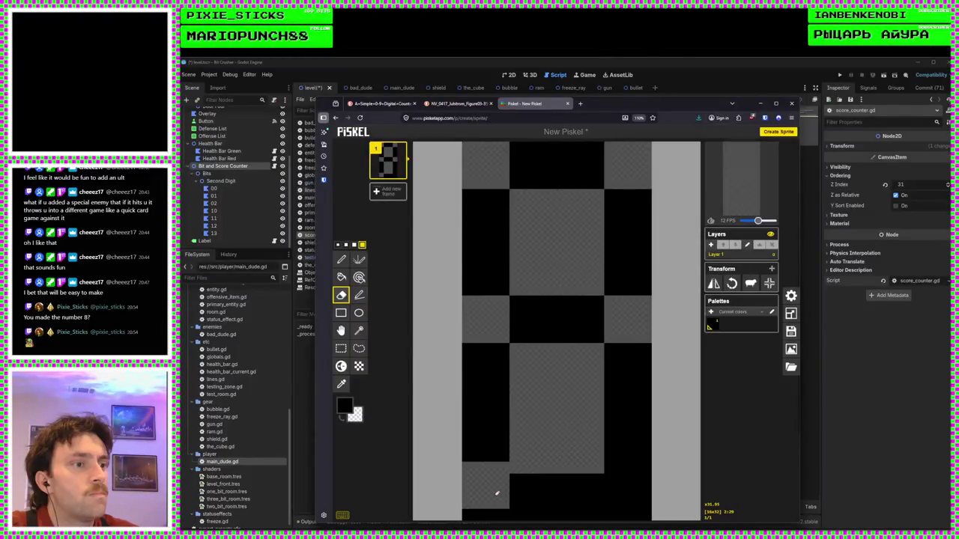
{"action": "left_click", "coordinate": [496, 493]}
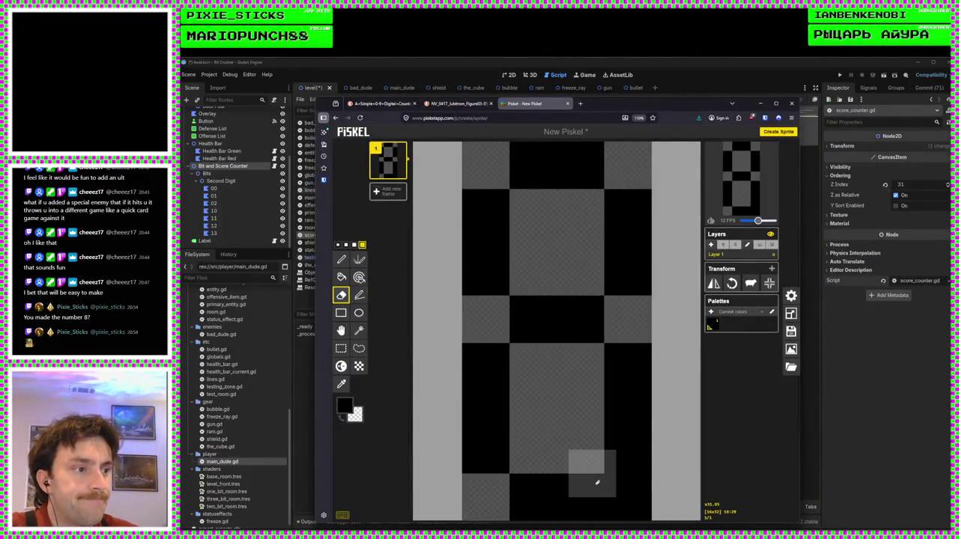
{"action": "left_click", "coordinate": [633, 503]}
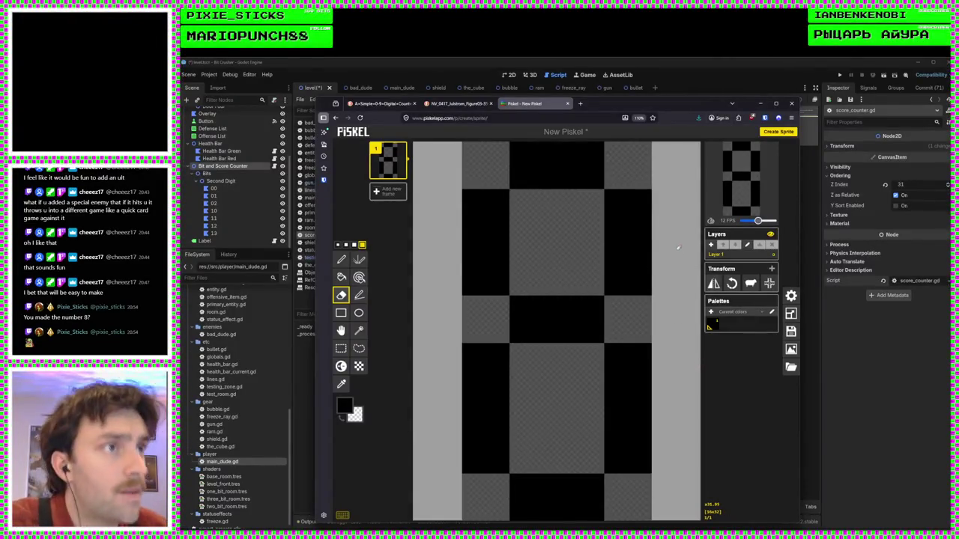
{"action": "left_click", "coordinate": [341, 349]}
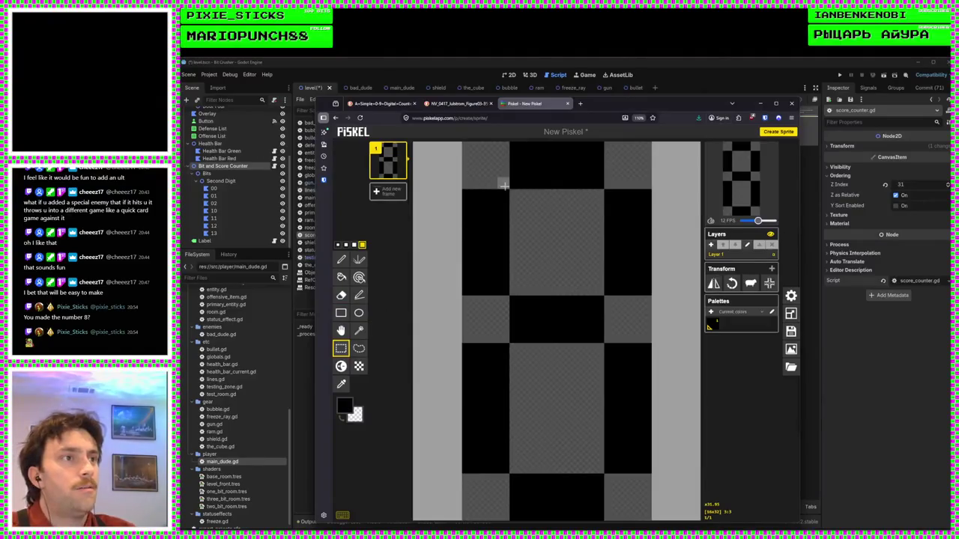
- Select the upper-left segment of the 8 and add a new layer above Layer 1
{"action": "mouse_move", "coordinate": [487, 210]}
{"action": "left_mouse_down"}
{"action": "mouse_move", "coordinate": [472, 180]}
{"action": "mouse_move", "coordinate": [472, 196]}
{"action": "left_mouse_up"}
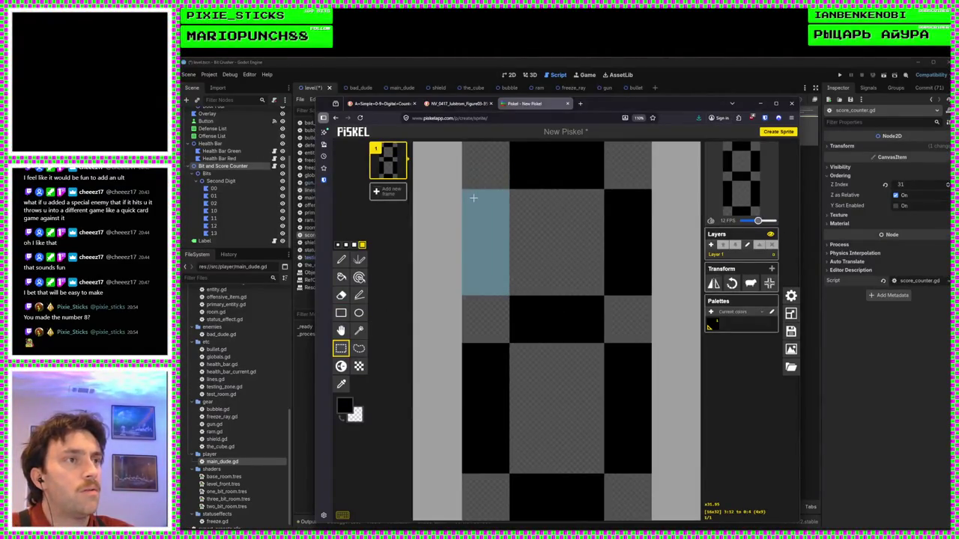
{"action": "left_click", "coordinate": [714, 248]}
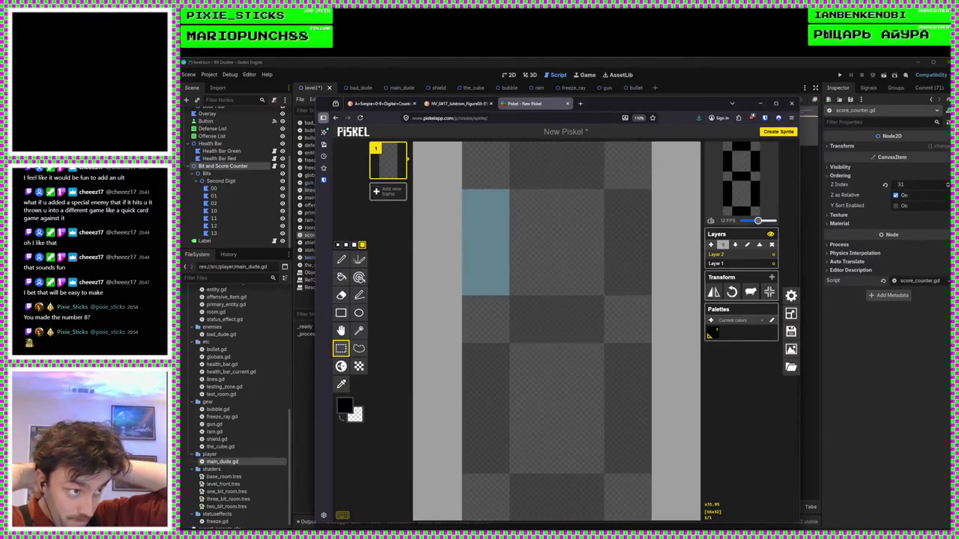
{"action": "double_click", "coordinate": [719, 255]}
{"action": "key", "text": "BackSpace"}
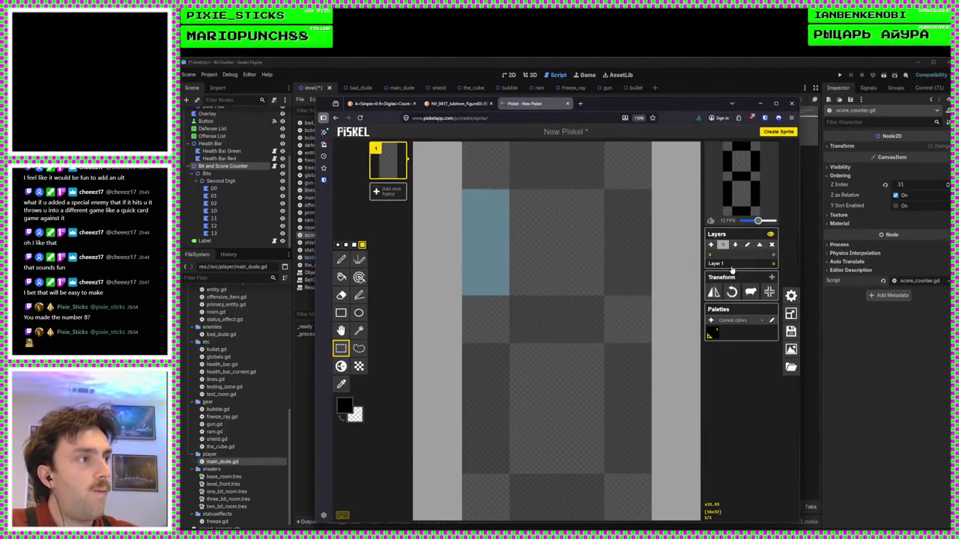
{"action": "key", "text": "Return"}
- Select the lower-left segment and add a new layer named 'a'
{"action": "mouse_move", "coordinate": [466, 344]}
{"action": "left_mouse_down"}
{"action": "mouse_move", "coordinate": [498, 410]}
{"action": "mouse_move", "coordinate": [508, 472]}
{"action": "left_mouse_up"}
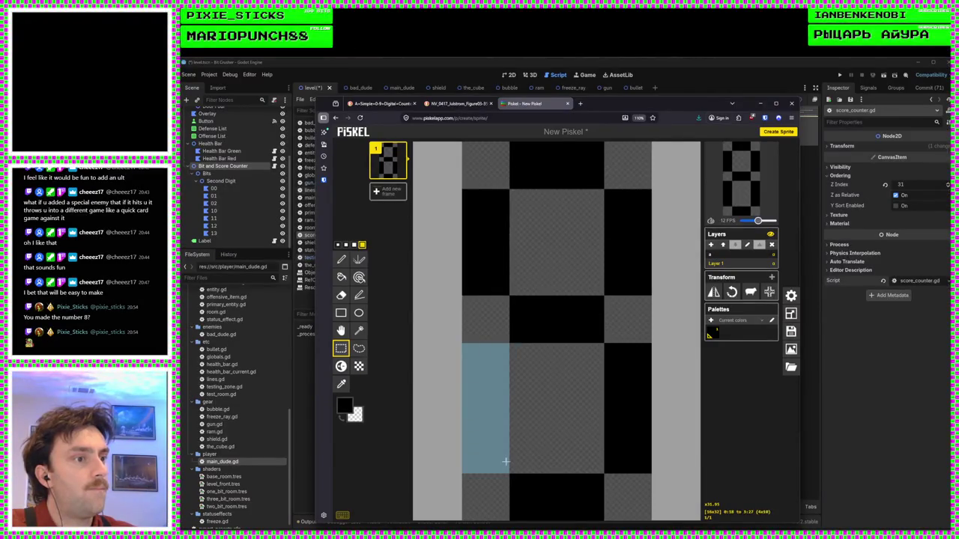
{"action": "left_click", "coordinate": [711, 245]}
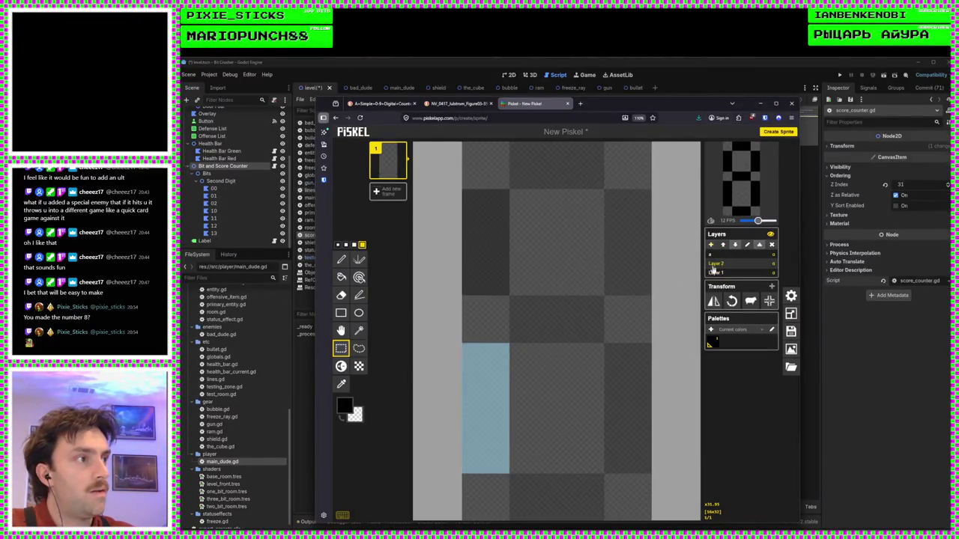
{"action": "double_click", "coordinate": [720, 263]}
{"action": "type", "text": "a"}
{"action": "key", "text": "Return"}
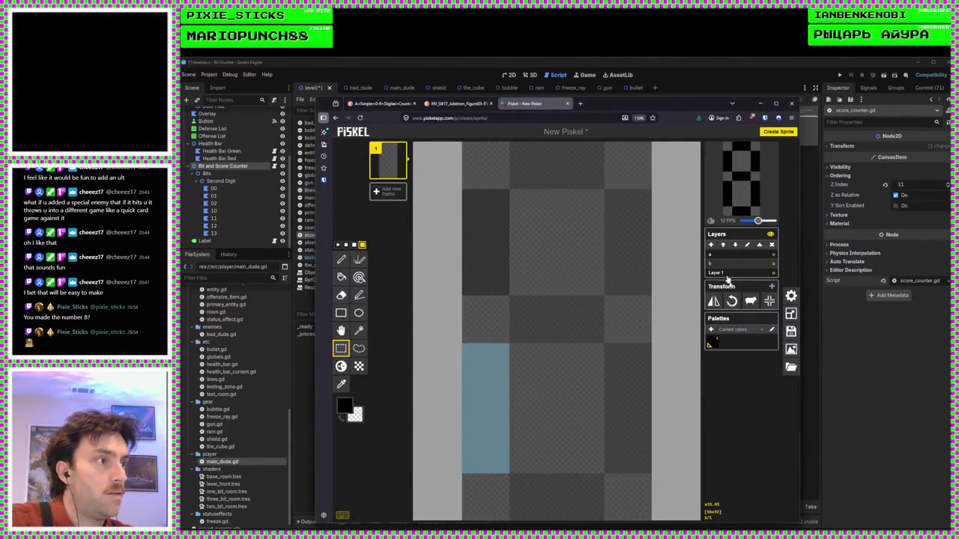
- Select the bottom segment on Layer 1 and add another new layer
{"action": "left_click", "coordinate": [723, 273]}
{"action": "left_click_drag", "start_coordinate": [603, 518], "coordinate": [523, 473]}
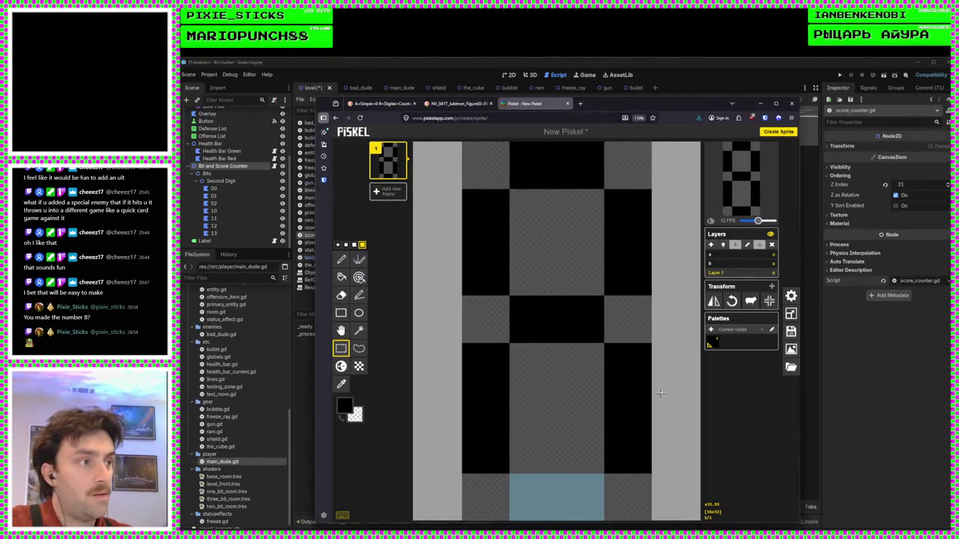
{"action": "left_click", "coordinate": [710, 245]}
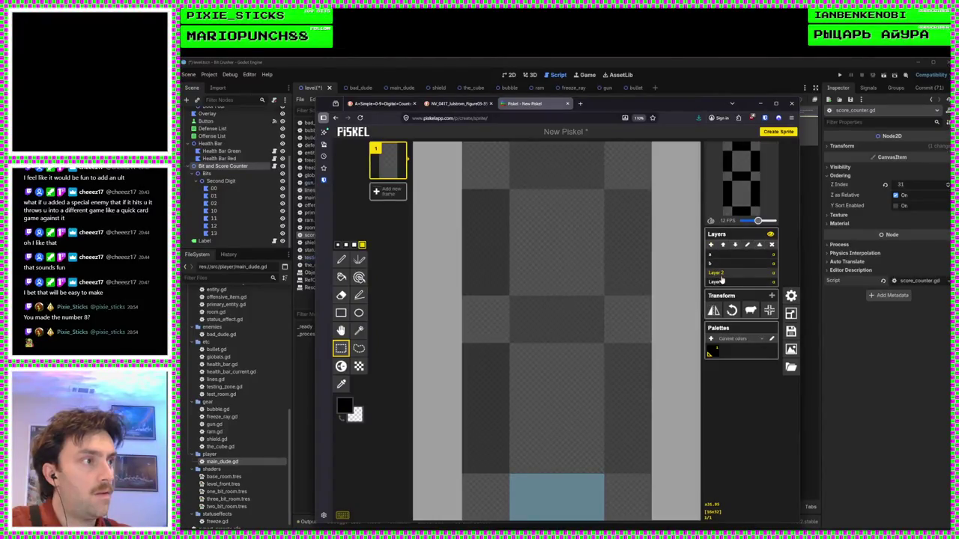
- Name the new layer 'c', then put the lower-right segment on a new layer 'd'
{"action": "double_click", "coordinate": [718, 273]}
{"action": "type", "text": "c"}
{"action": "key", "text": "Return"}
{"action": "left_click", "coordinate": [718, 281]}
{"action": "mouse_move", "coordinate": [606, 343]}
{"action": "left_mouse_down"}
{"action": "mouse_move", "coordinate": [669, 468]}
{"action": "mouse_move", "coordinate": [650, 454]}
{"action": "mouse_move", "coordinate": [646, 468]}
{"action": "left_mouse_up"}
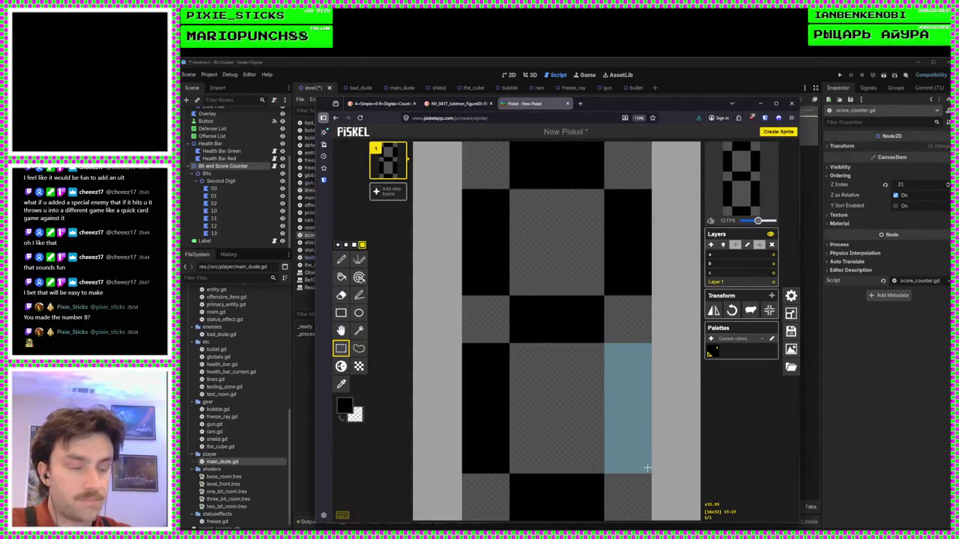
{"action": "left_click", "coordinate": [711, 244]}
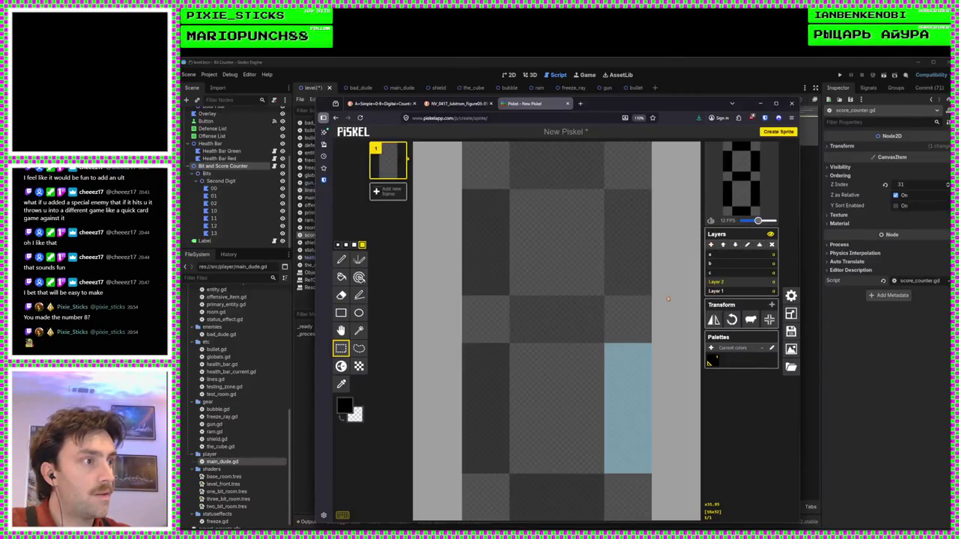
{"action": "double_click", "coordinate": [727, 281]}
{"action": "type", "text": "d"}
{"action": "key", "text": "Return"}
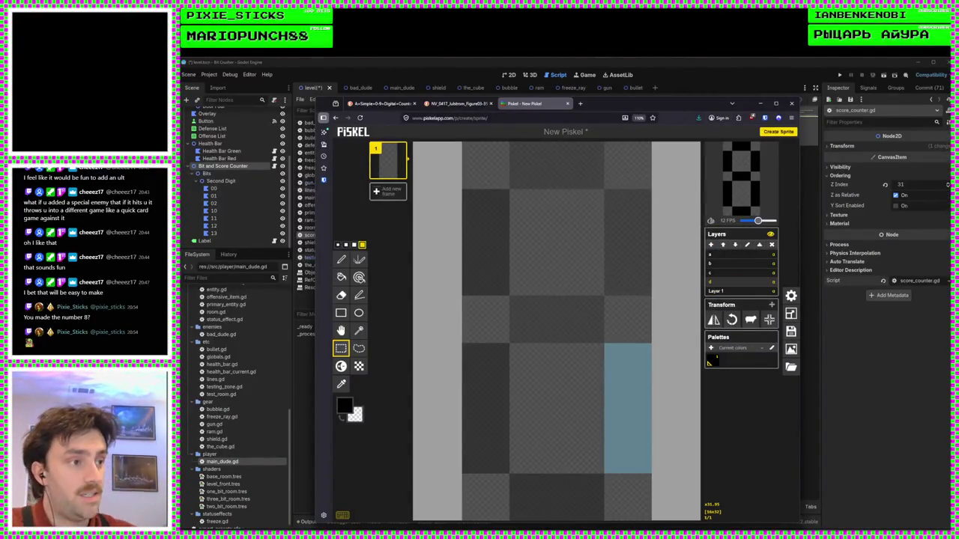
- Select the upper-right segment and add a new layer named 'e'
{"action": "left_click", "coordinate": [708, 291]}
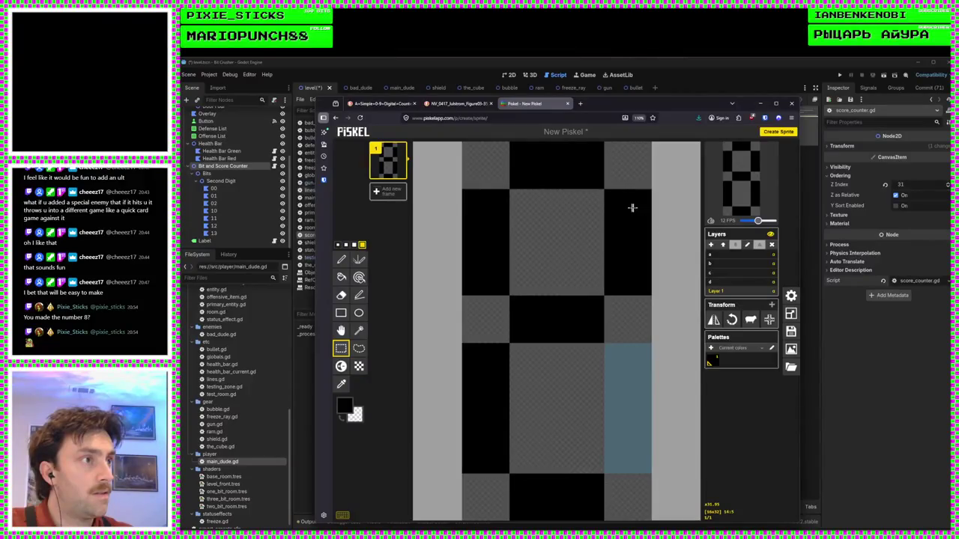
{"action": "mouse_move", "coordinate": [609, 195]}
{"action": "left_mouse_down"}
{"action": "mouse_move", "coordinate": [642, 230]}
{"action": "mouse_move", "coordinate": [645, 293]}
{"action": "left_mouse_up"}
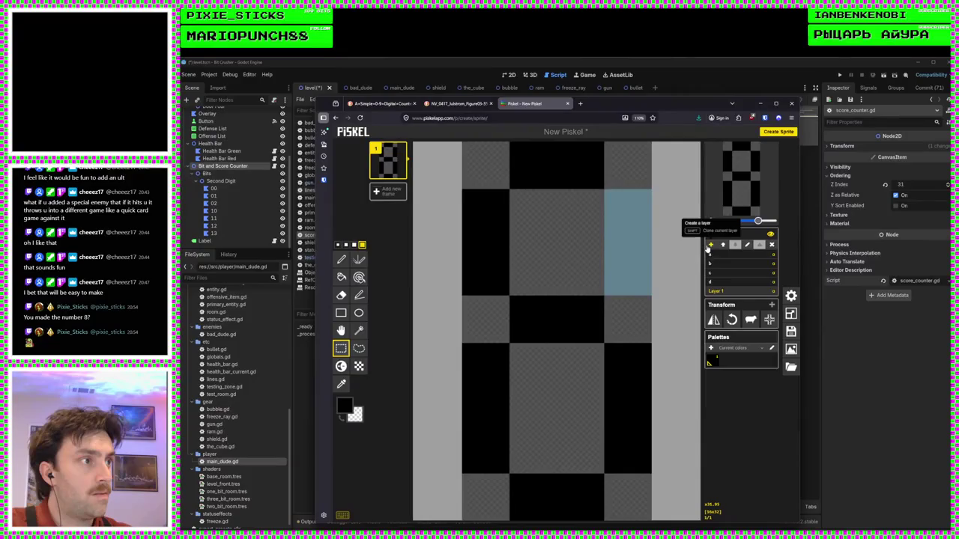
{"action": "left_click", "coordinate": [711, 244]}
{"action": "double_click", "coordinate": [720, 291]}
{"action": "type", "text": "e"}
{"action": "key", "text": "Return"}
- Select the top segment and add a new layer named 'f'
{"action": "left_click", "coordinate": [731, 302]}
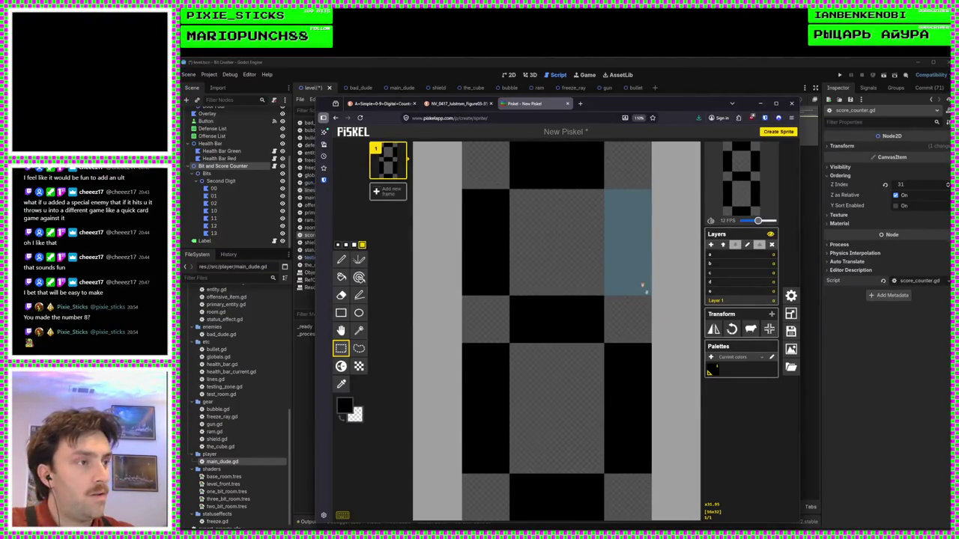
{"action": "left_click_drag", "start_coordinate": [512, 145], "coordinate": [593, 177]}
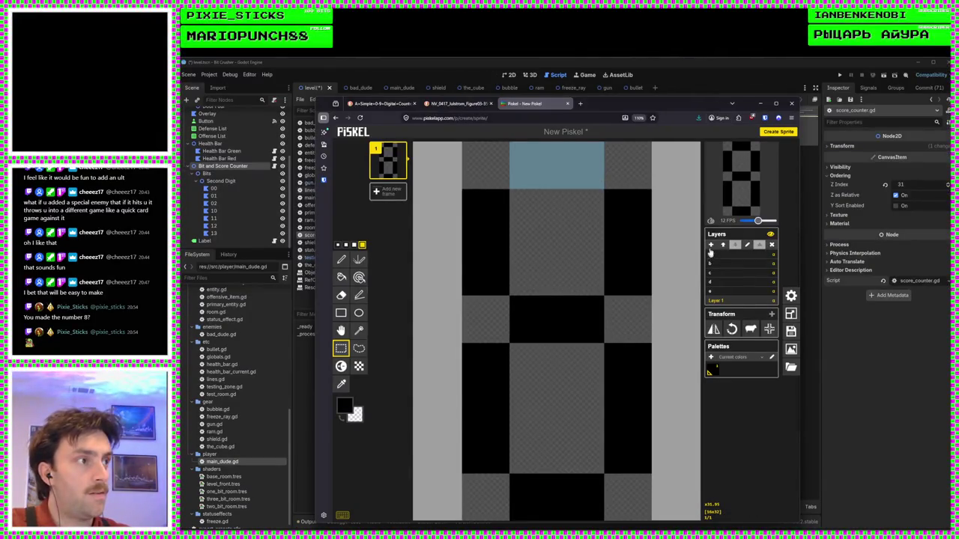
{"action": "left_click", "coordinate": [710, 244]}
{"action": "double_click", "coordinate": [725, 300]}
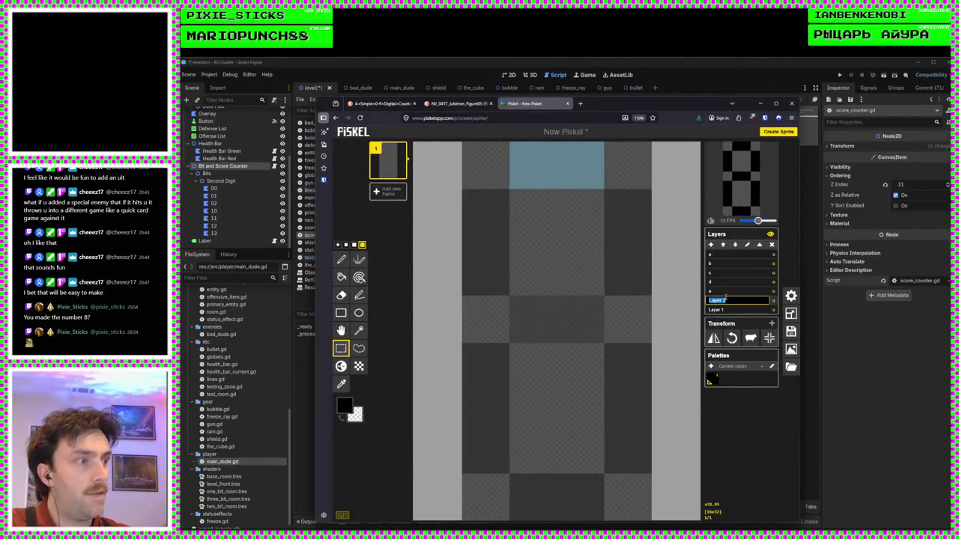
{"action": "type", "text": "f"}
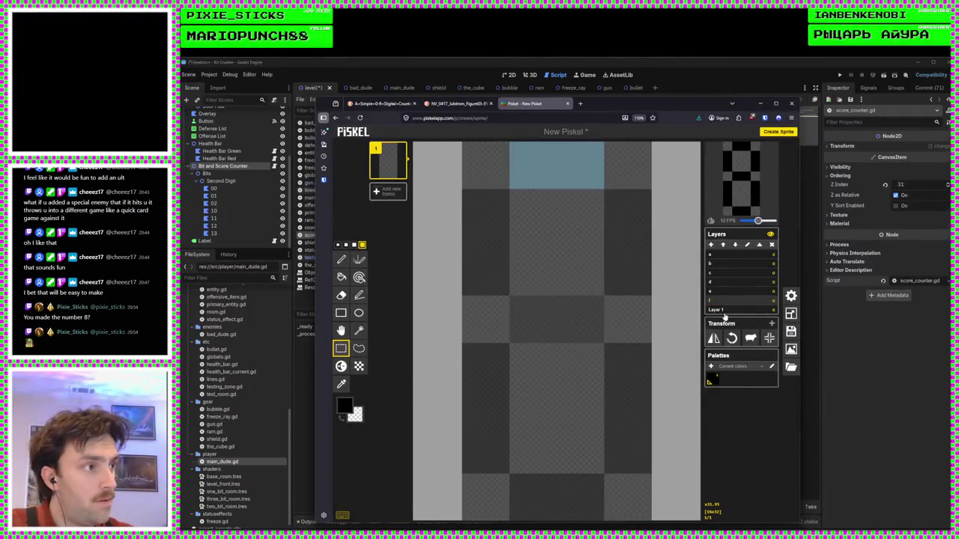
{"action": "left_click", "coordinate": [723, 312]}
- Select the middle segment and add a new layer named 'g'
{"action": "left_click_drag", "start_coordinate": [520, 299], "coordinate": [599, 337]}
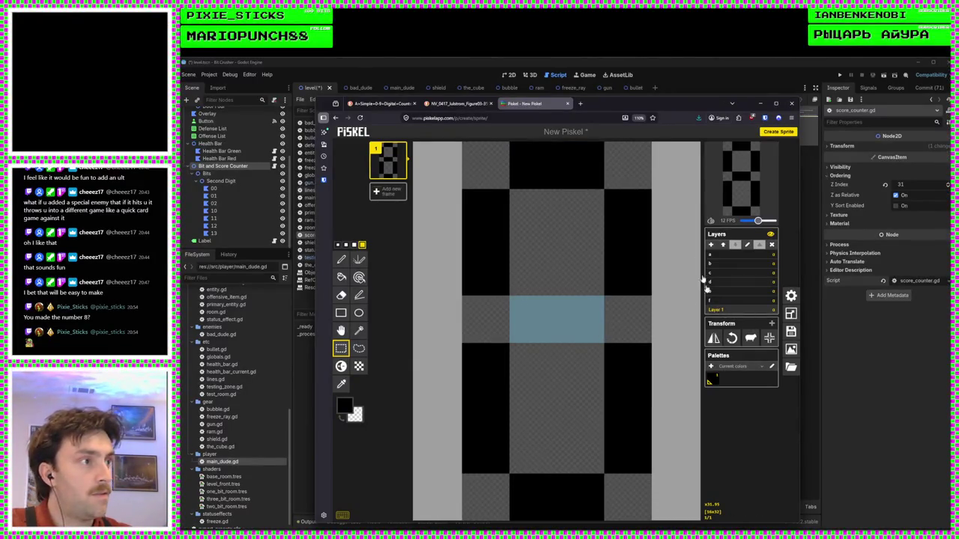
{"action": "left_click", "coordinate": [712, 245]}
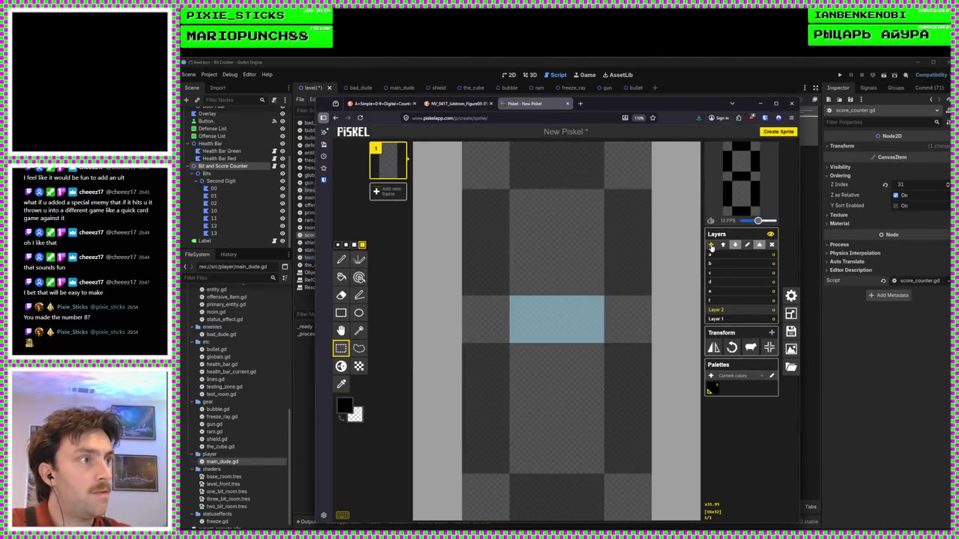
{"action": "double_click", "coordinate": [722, 310]}
{"action": "type", "text": "g"}
{"action": "key", "text": "Return"}
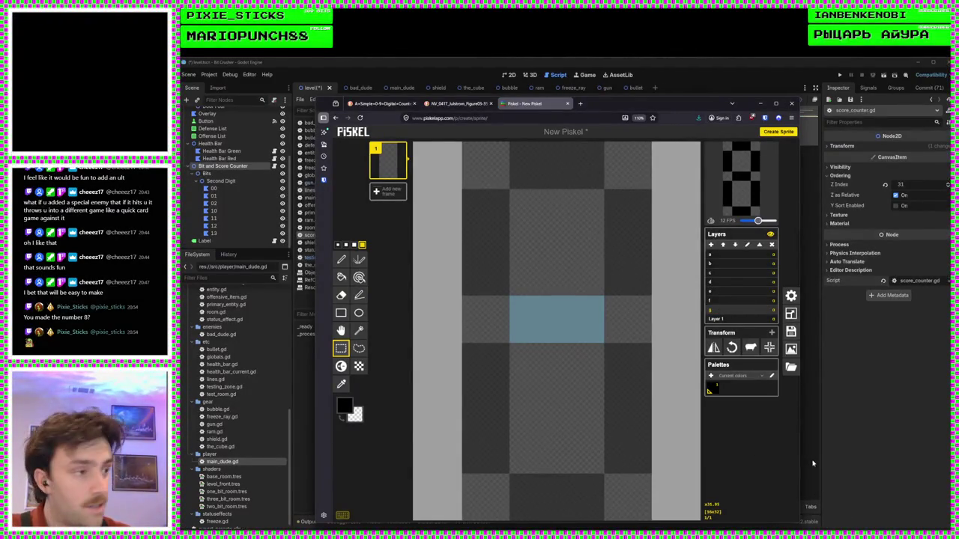
{"action": "left_click", "coordinate": [719, 319]}
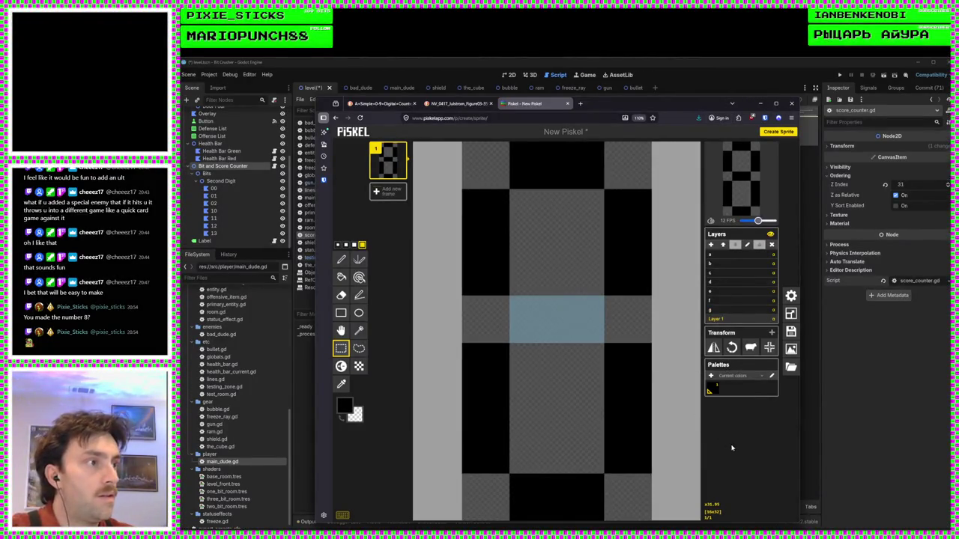
- Select Layer 1 and delete it, then undo the deletion
{"action": "left_click", "coordinate": [737, 314]}
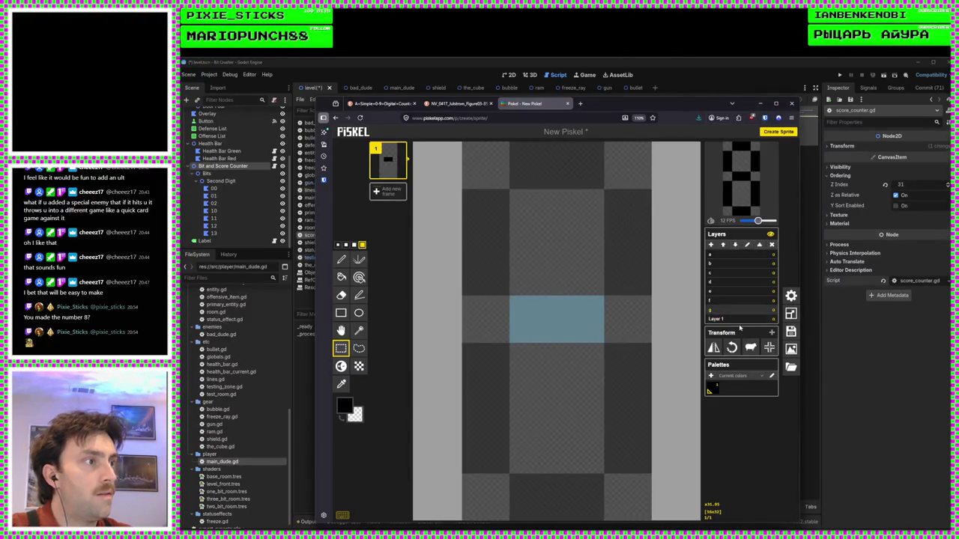
{"action": "left_click", "coordinate": [738, 320]}
{"action": "left_click", "coordinate": [771, 245]}
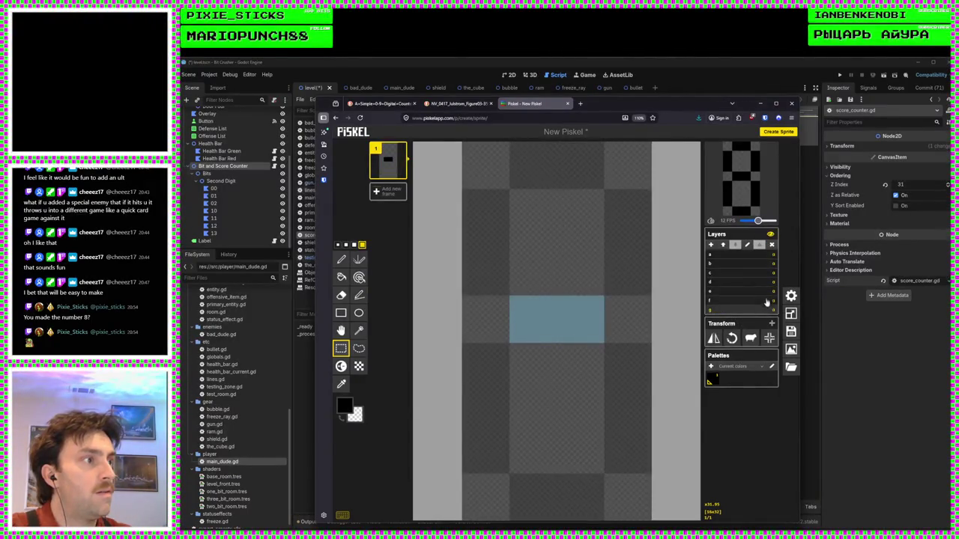
{"action": "key", "text": "ctrl+z"}
- Toggle the all-layers preview off and on, and set layer g's opacity to 0
{"action": "left_click", "coordinate": [760, 309]}
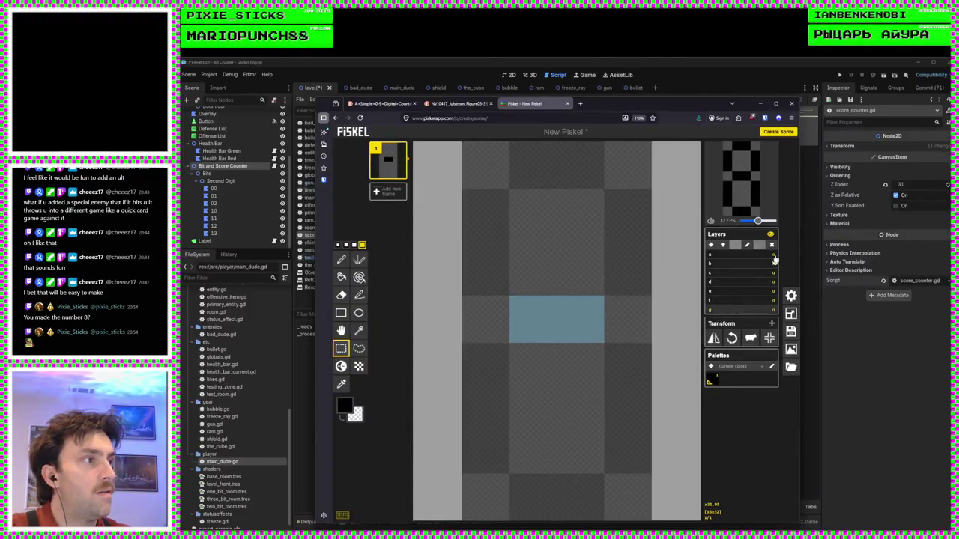
{"action": "left_click", "coordinate": [771, 235]}
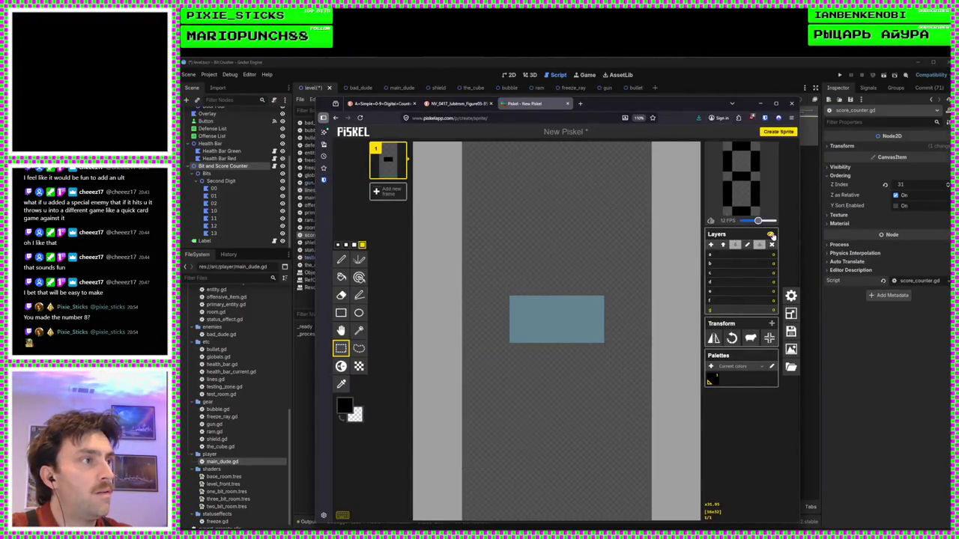
{"action": "left_click", "coordinate": [771, 235]}
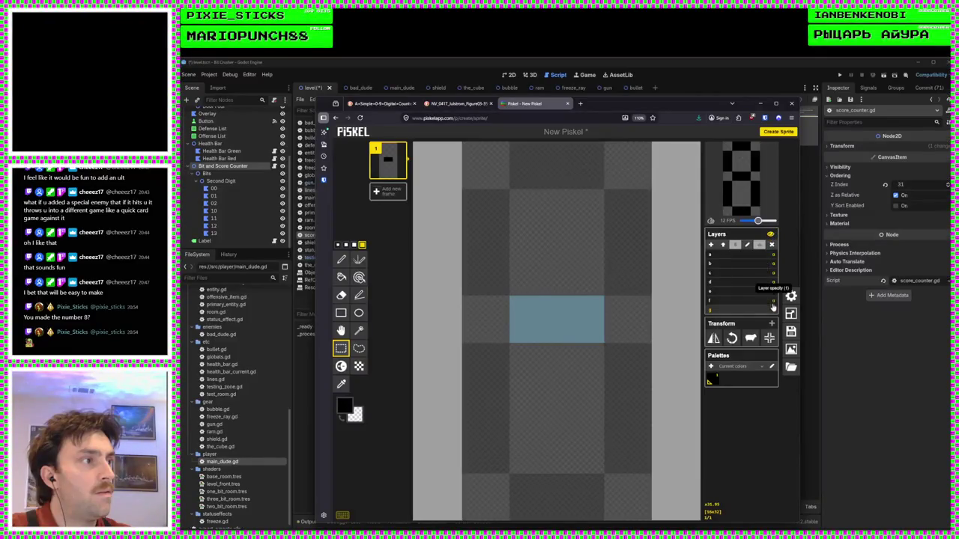
{"action": "left_click", "coordinate": [774, 287]}
{"action": "key", "text": "Return"}
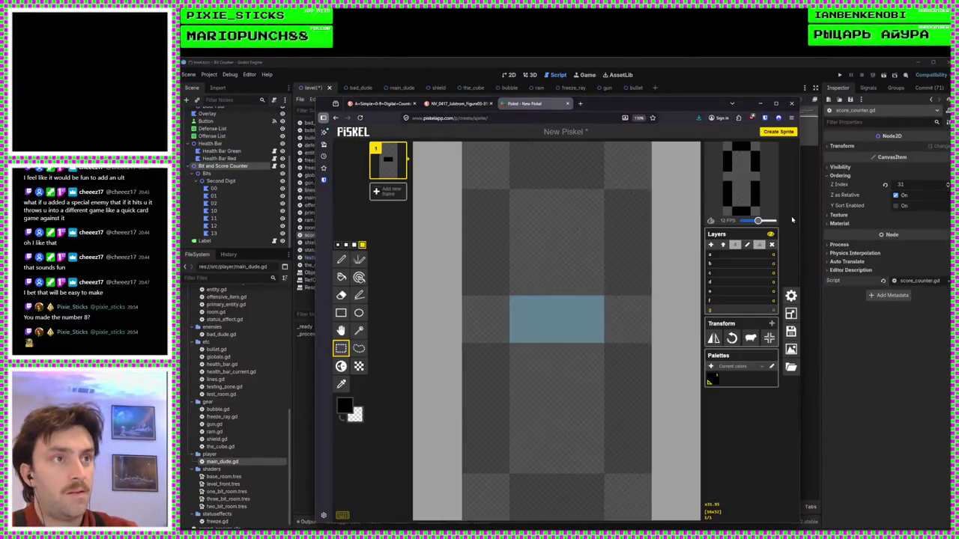
{"action": "left_click", "coordinate": [774, 310]}
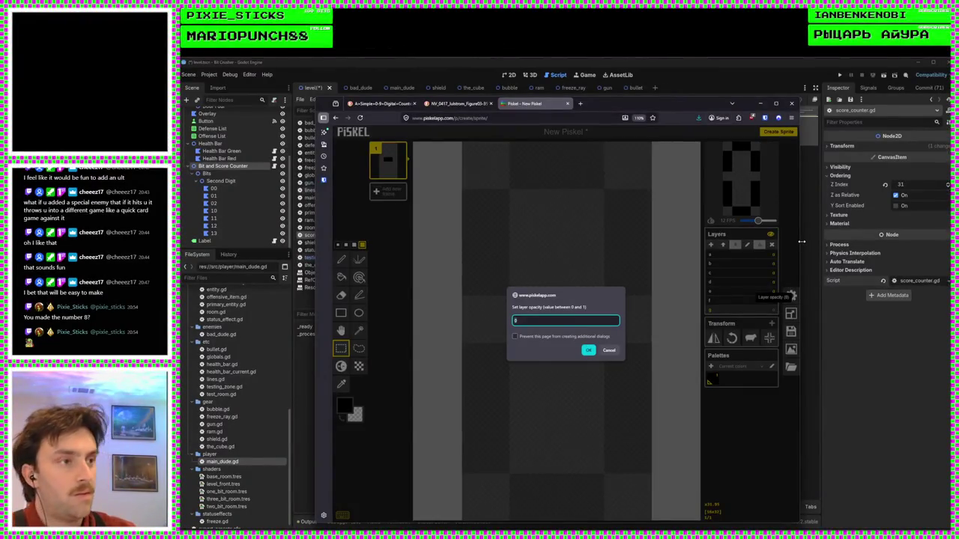
{"action": "left_click", "coordinate": [589, 352]}
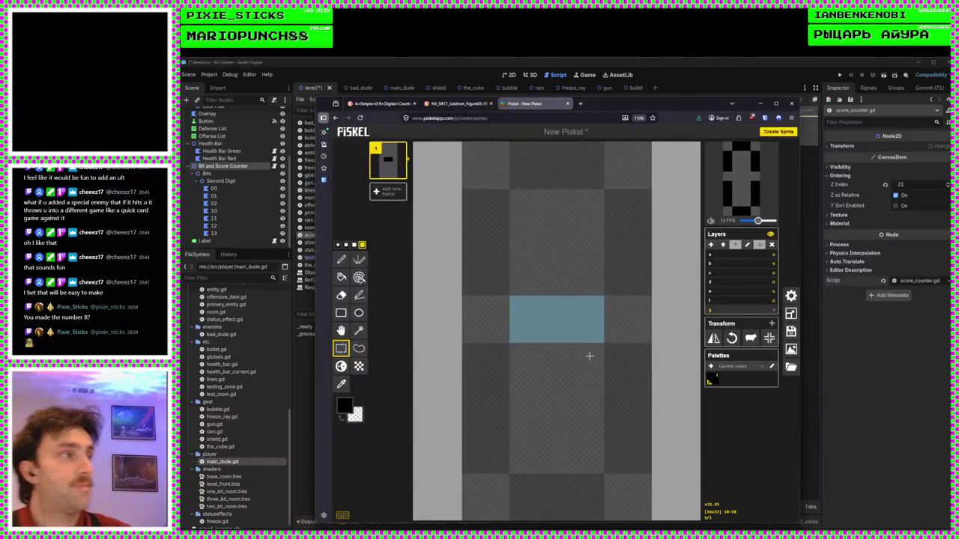
{"action": "left_click", "coordinate": [717, 265]}
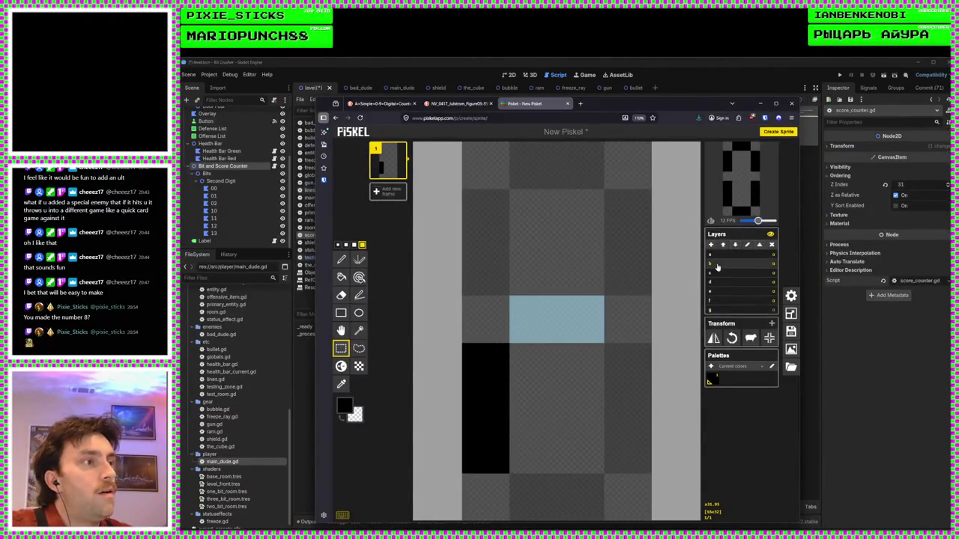
{"action": "left_click", "coordinate": [725, 291]}
{"action": "left_click", "coordinate": [724, 275]}
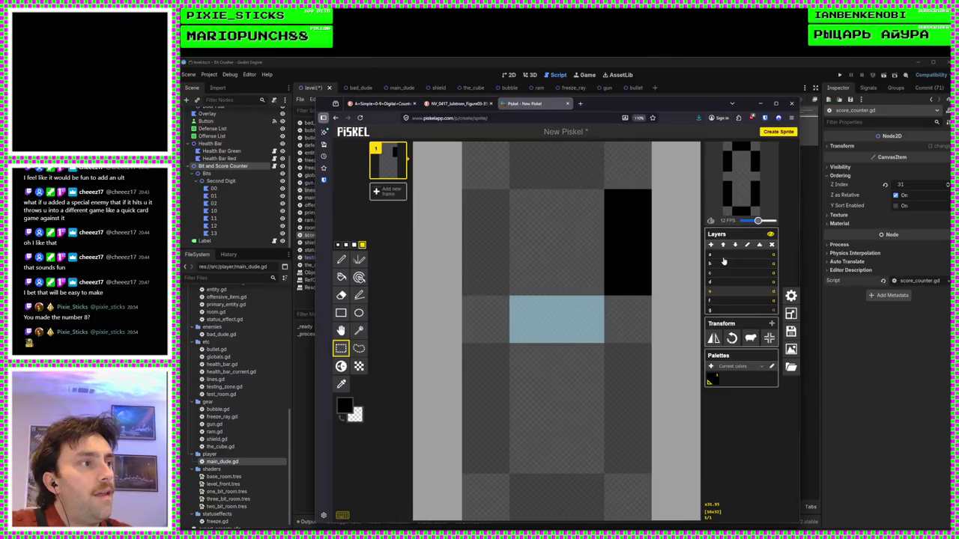
{"action": "left_click", "coordinate": [725, 263]}
{"action": "left_click", "coordinate": [723, 266]}
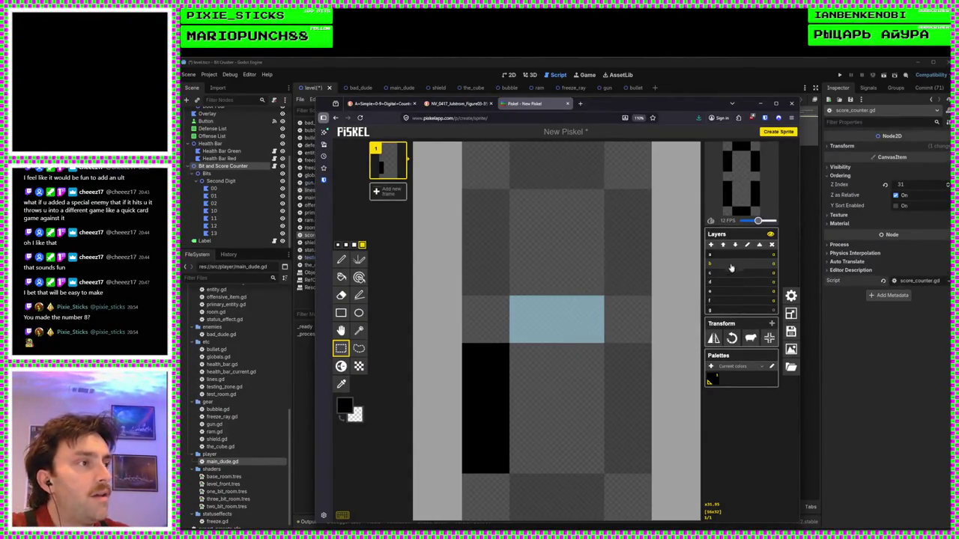
{"action": "left_click", "coordinate": [731, 267]}
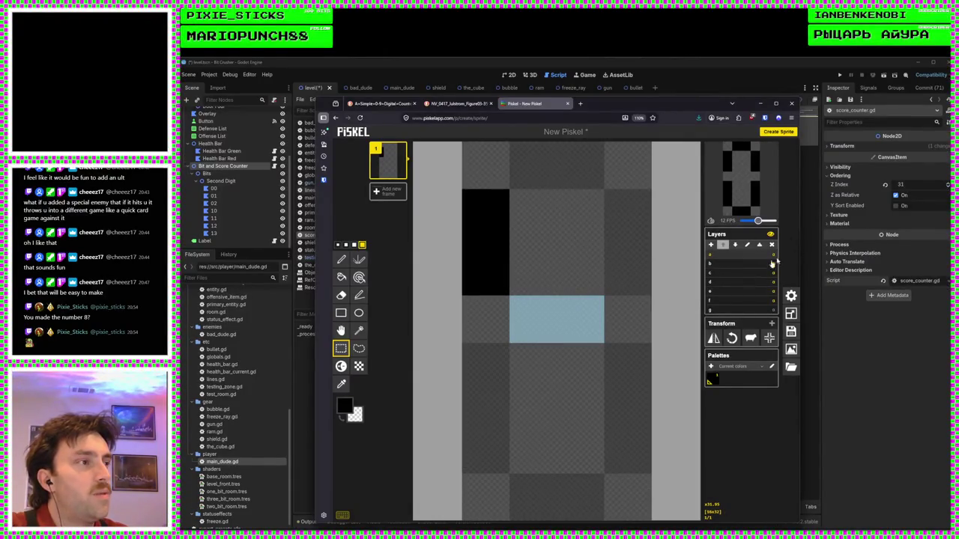
{"action": "left_click", "coordinate": [723, 310]}
{"action": "left_click", "coordinate": [724, 298]}
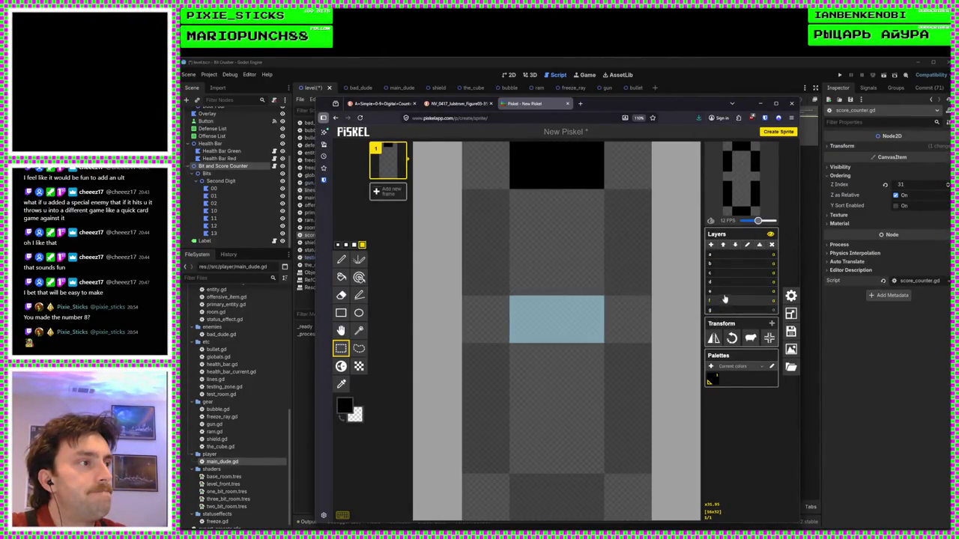
{"action": "left_click", "coordinate": [725, 271]}
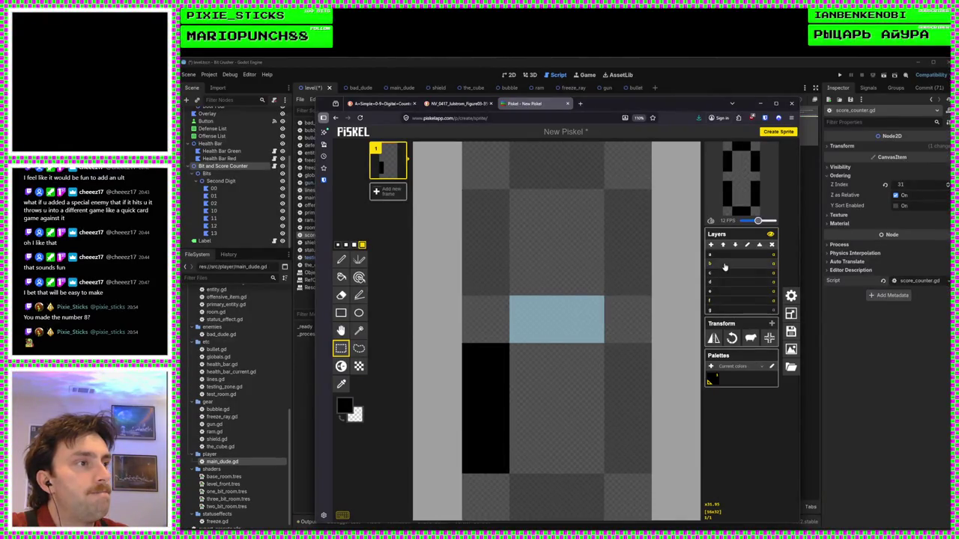
{"action": "left_click", "coordinate": [724, 274]}
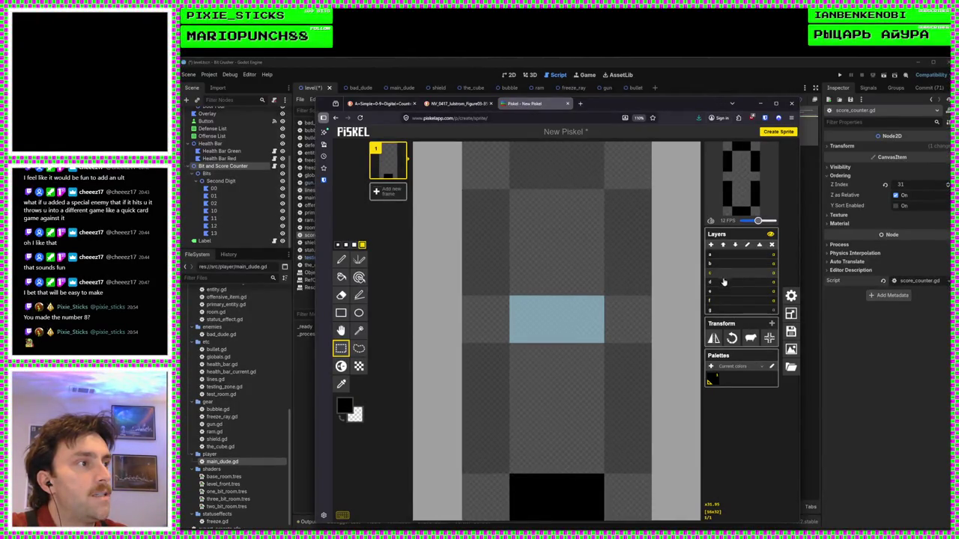
{"action": "left_click", "coordinate": [723, 283]}
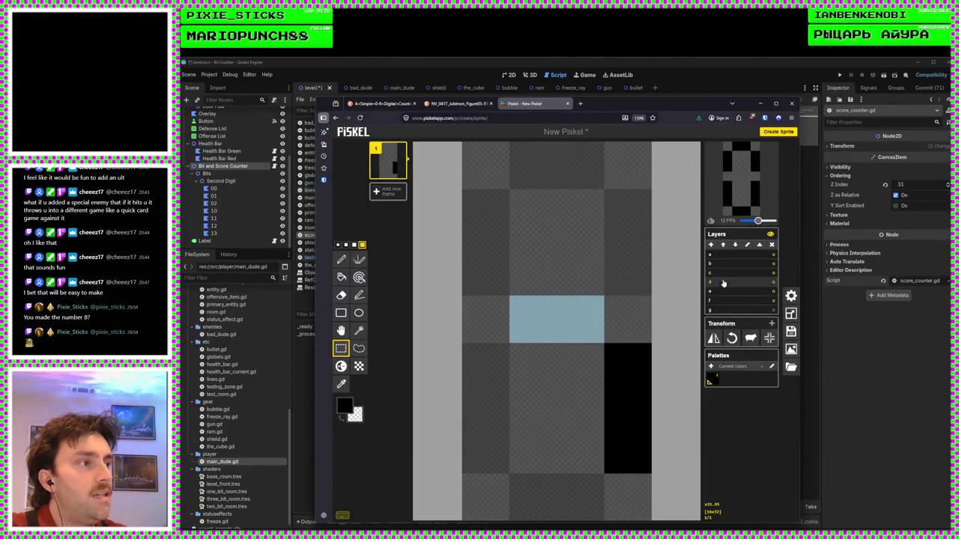
{"action": "left_click", "coordinate": [721, 292]}
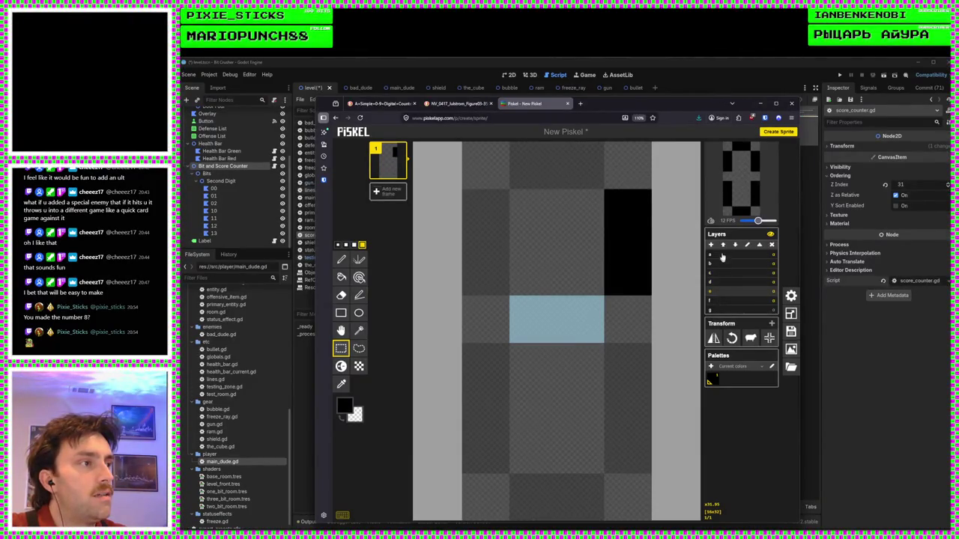
{"action": "left_click", "coordinate": [722, 259]}
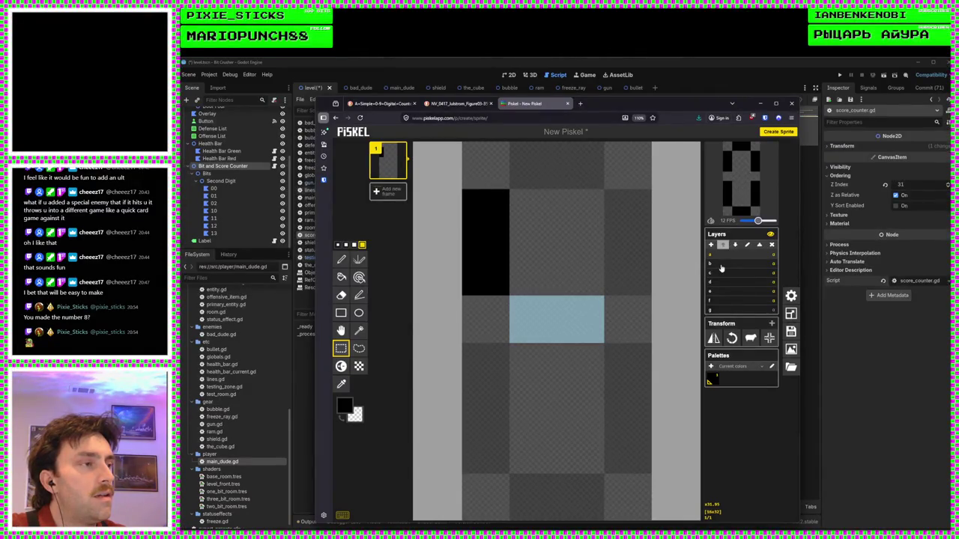
{"action": "left_click", "coordinate": [722, 272]}
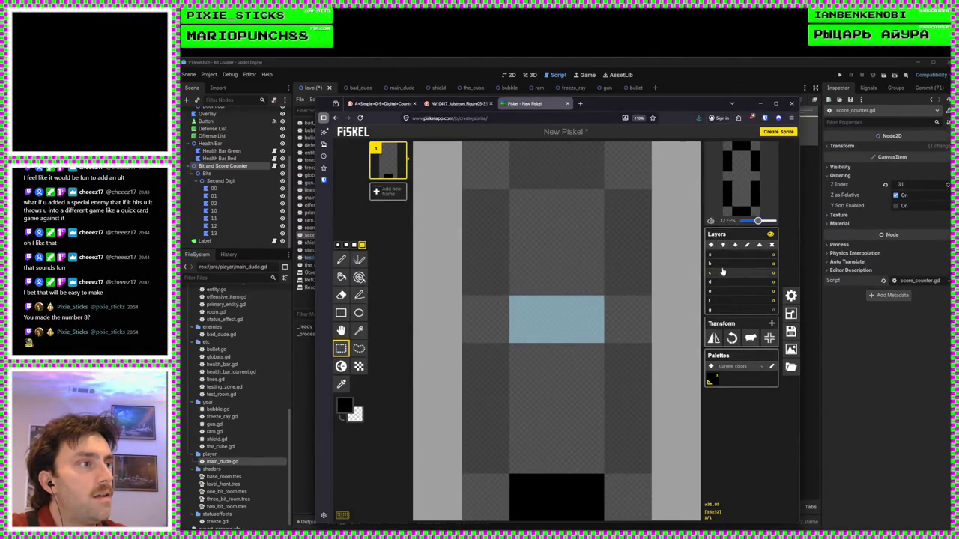
{"action": "left_click", "coordinate": [726, 282]}
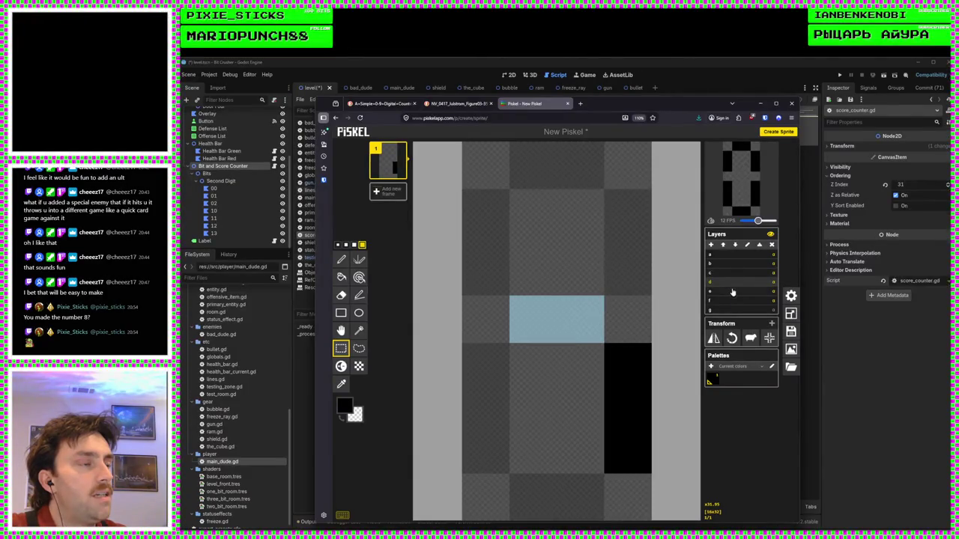
{"action": "left_click", "coordinate": [730, 301]}
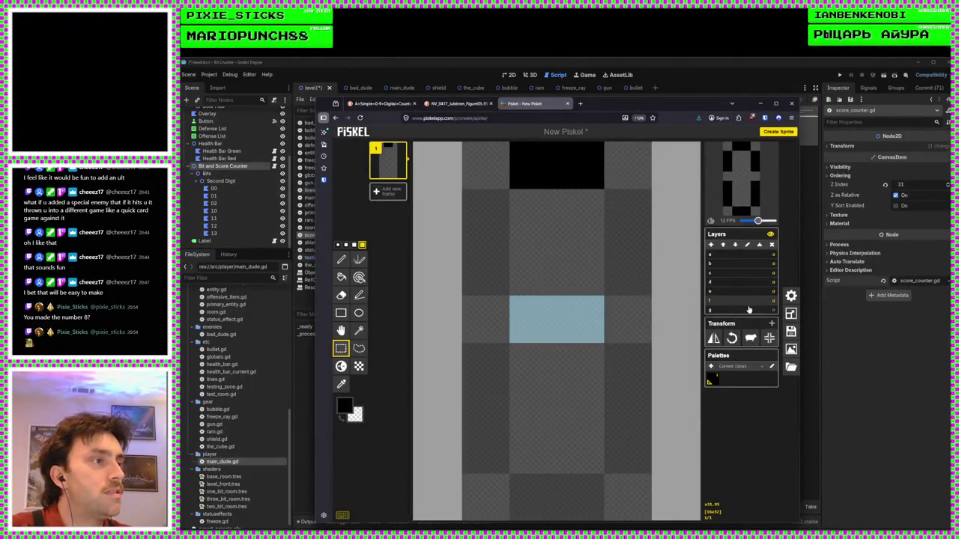
{"action": "left_click", "coordinate": [737, 310]}
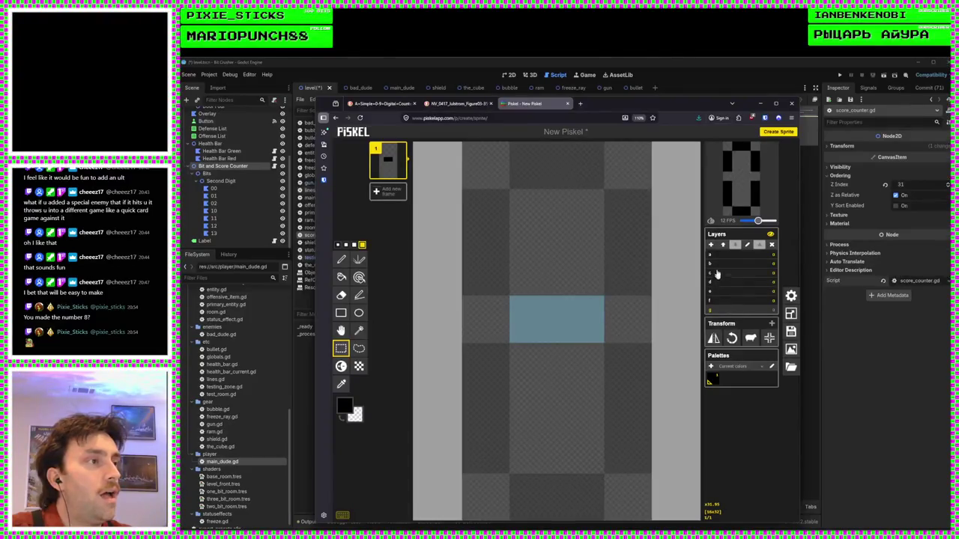
{"action": "left_click", "coordinate": [716, 257]}
{"action": "left_click", "coordinate": [712, 264]}
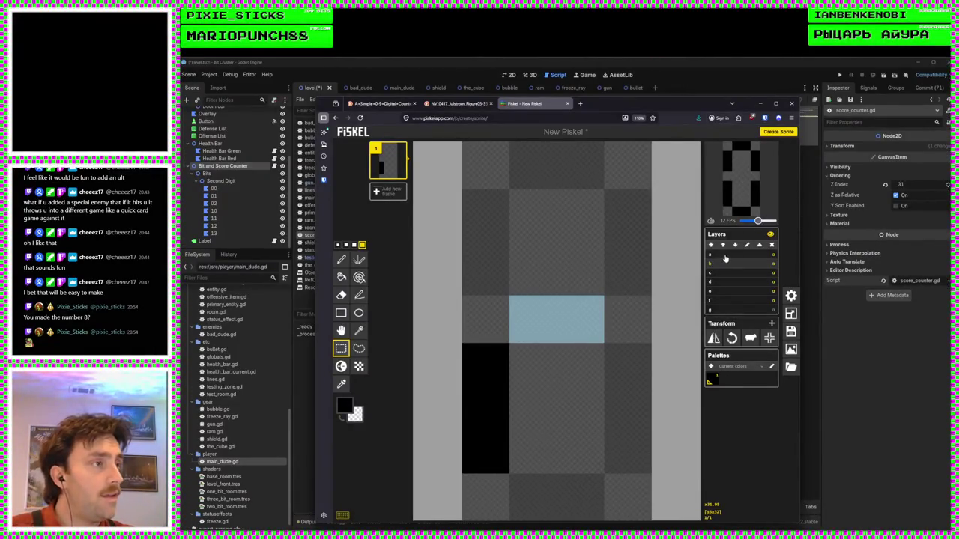
{"action": "left_click", "coordinate": [729, 263]}
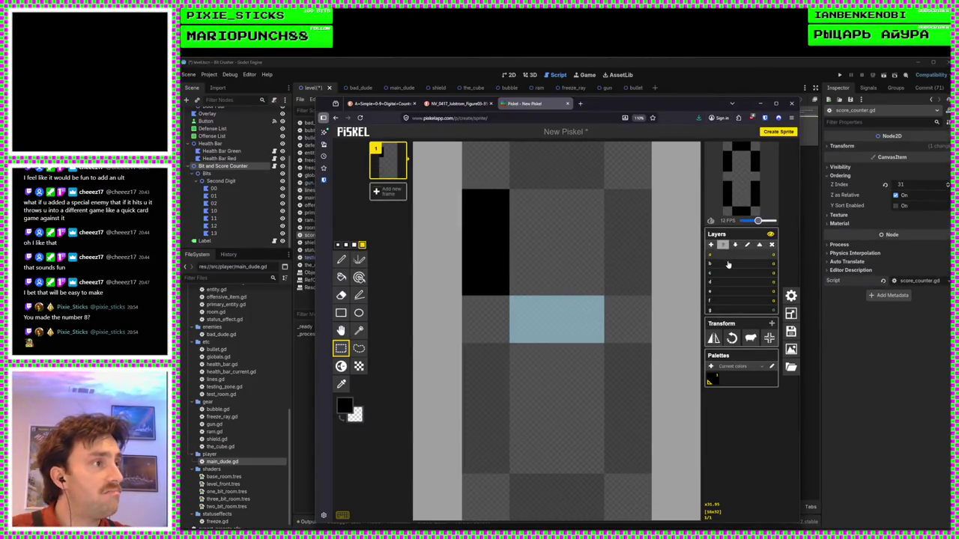
{"action": "left_click", "coordinate": [728, 273]}
{"action": "left_click", "coordinate": [726, 281]}
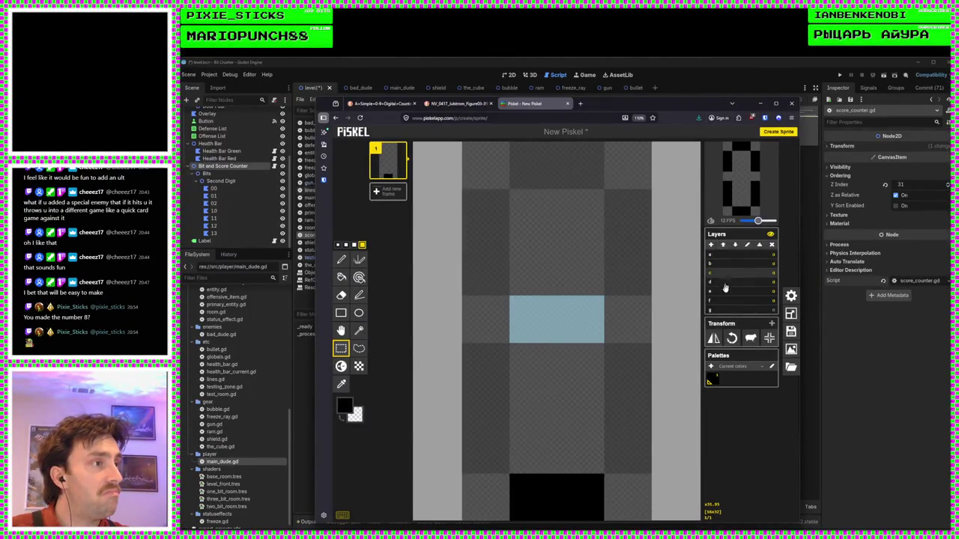
{"action": "left_click", "coordinate": [726, 283]}
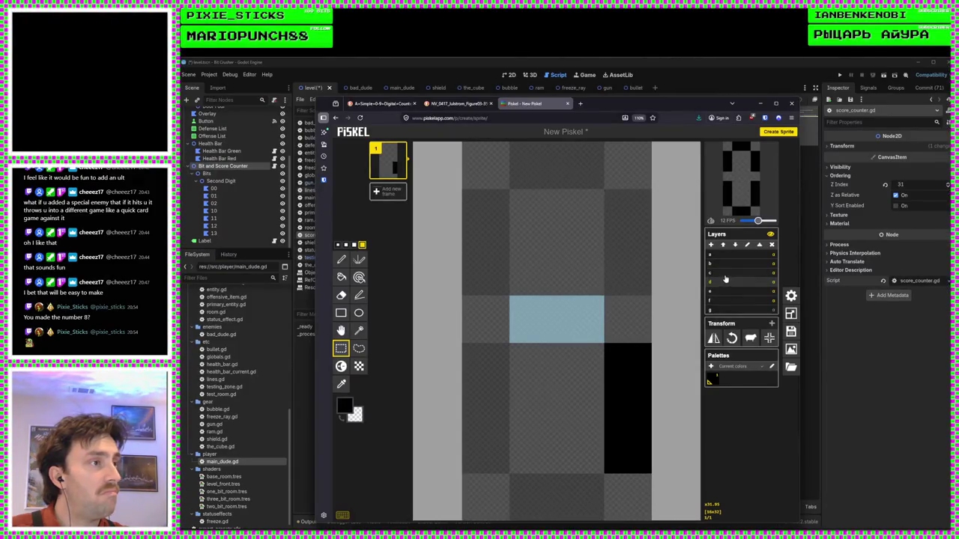
{"action": "left_click", "coordinate": [719, 292]}
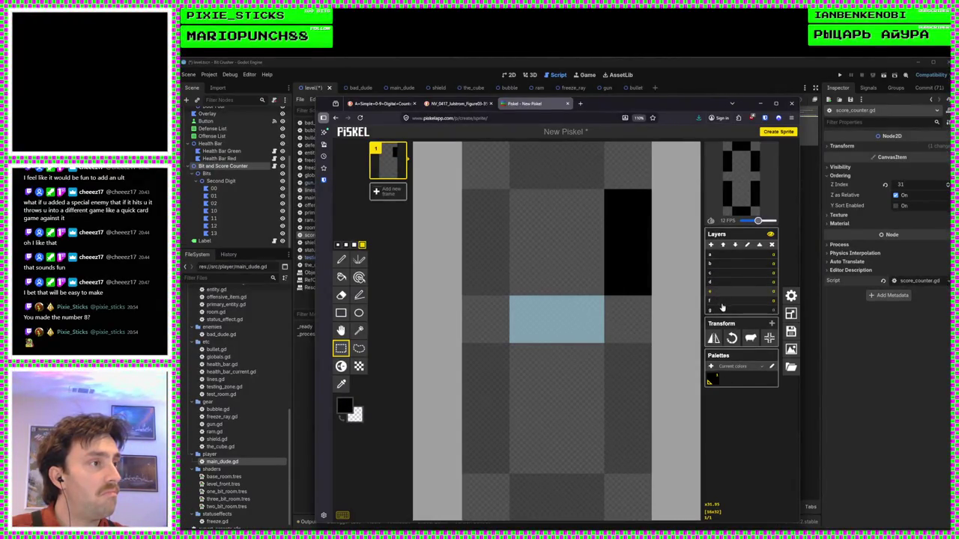
{"action": "left_click", "coordinate": [720, 274]}
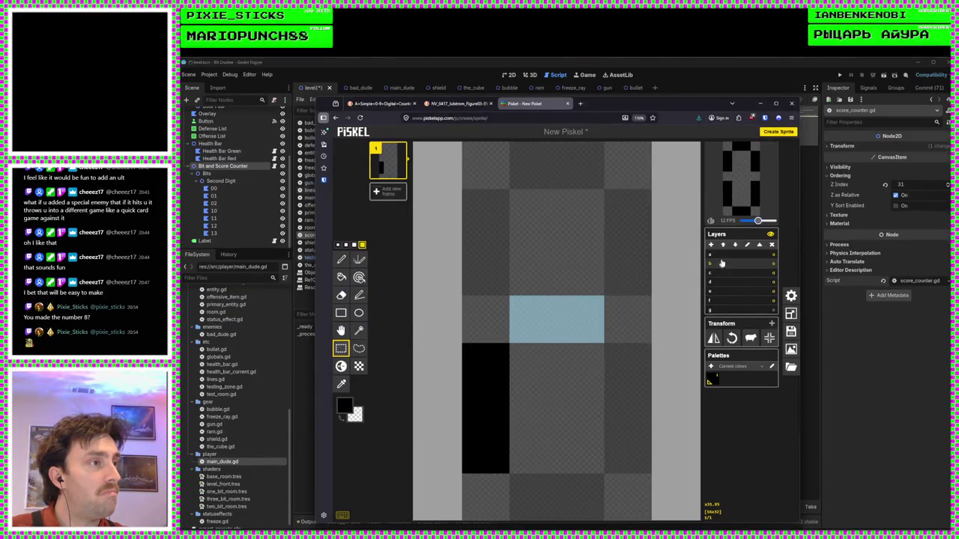
{"action": "left_click", "coordinate": [721, 263]}
{"action": "left_click", "coordinate": [727, 283]}
{"action": "left_click", "coordinate": [729, 291]}
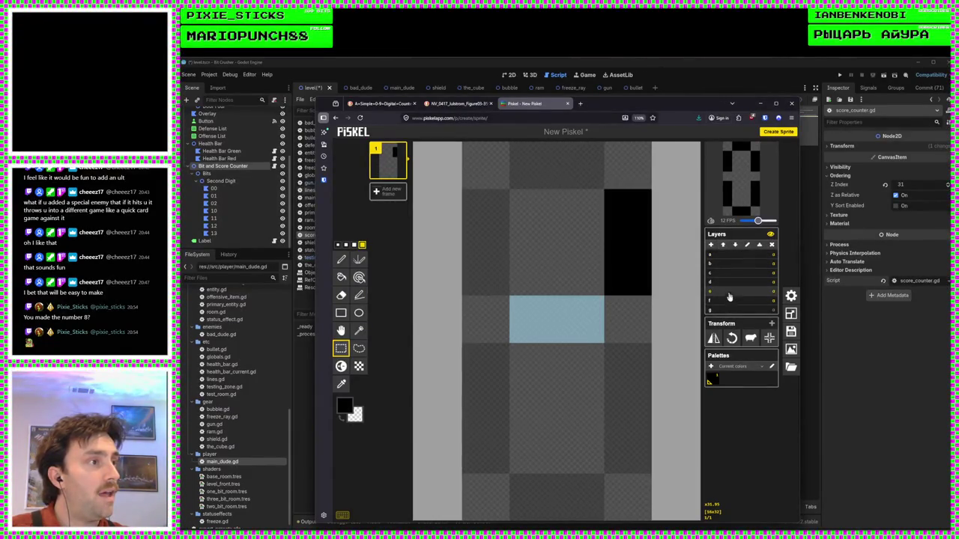
{"action": "left_click", "coordinate": [733, 310]}
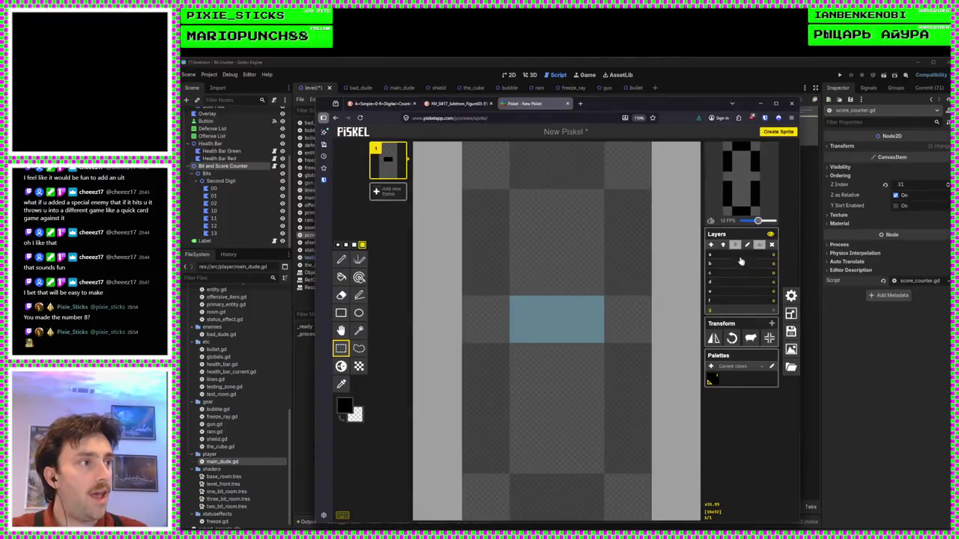
{"action": "left_click", "coordinate": [740, 263]}
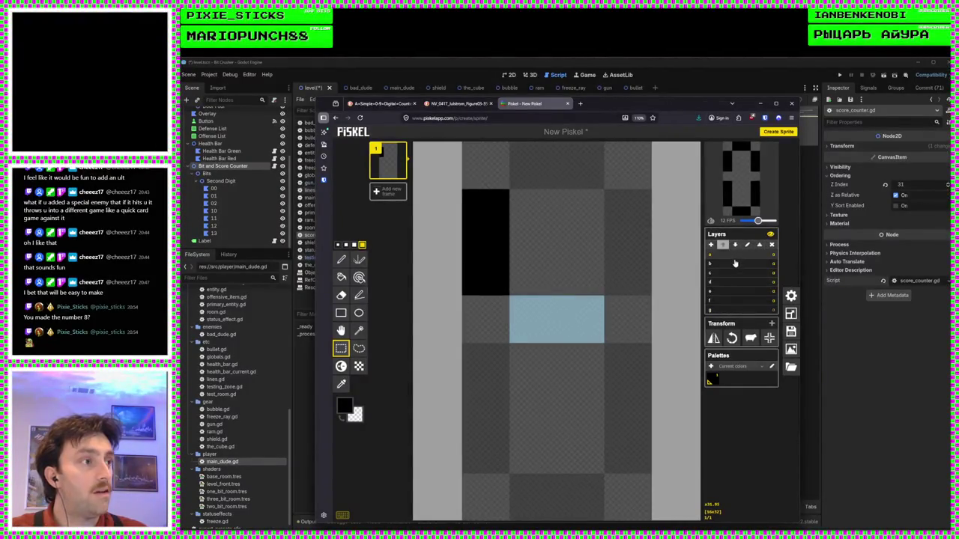
{"action": "left_click", "coordinate": [734, 264]}
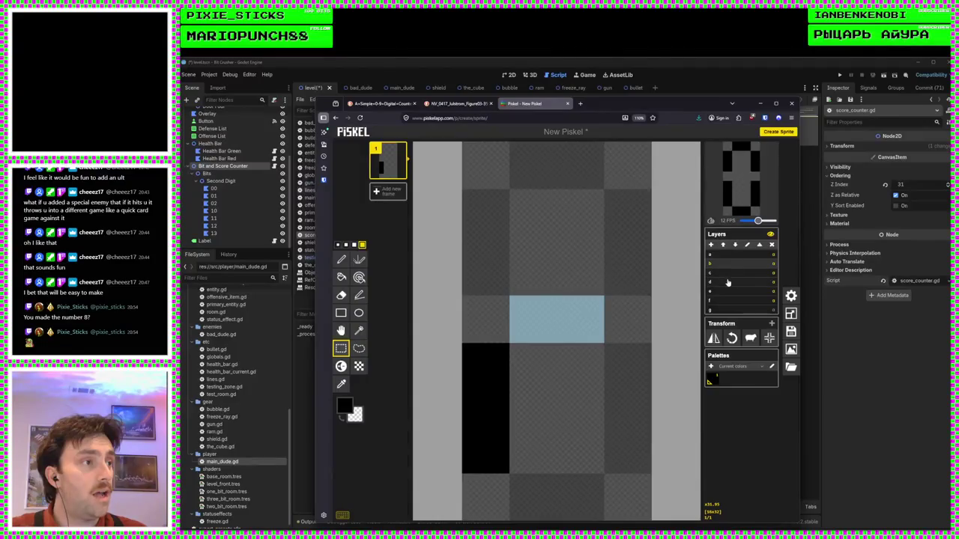
{"action": "left_click", "coordinate": [735, 296]}
{"action": "left_click", "coordinate": [737, 293]}
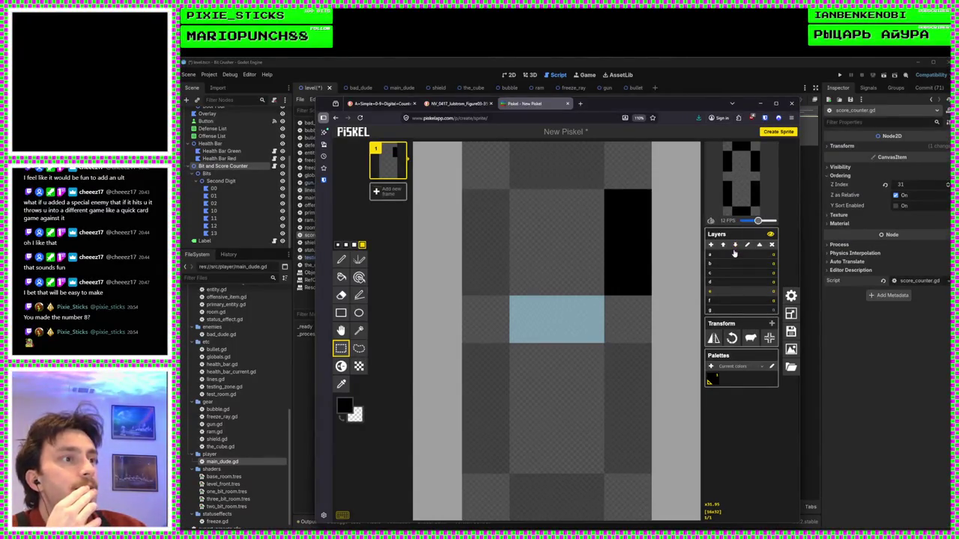
{"action": "left_click", "coordinate": [733, 255]}
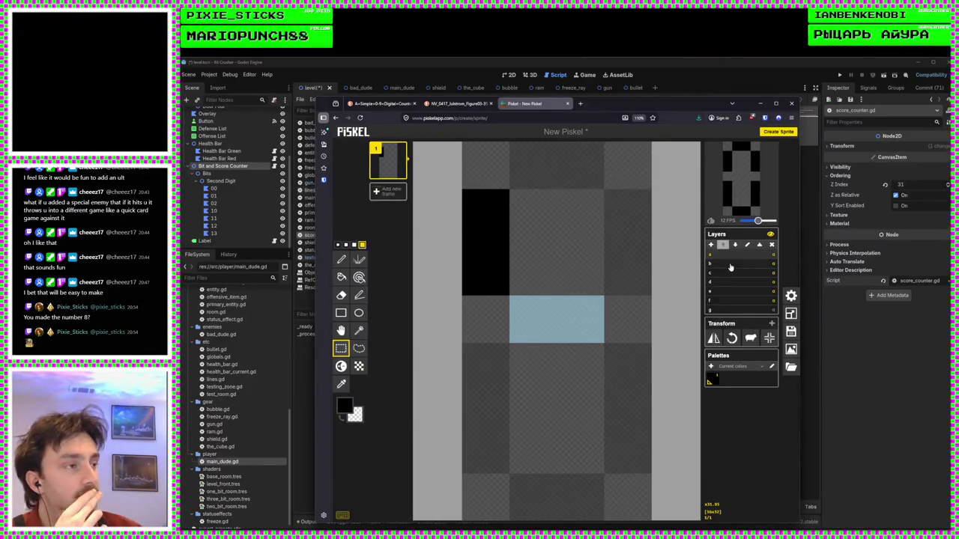
{"action": "left_click", "coordinate": [730, 266]}
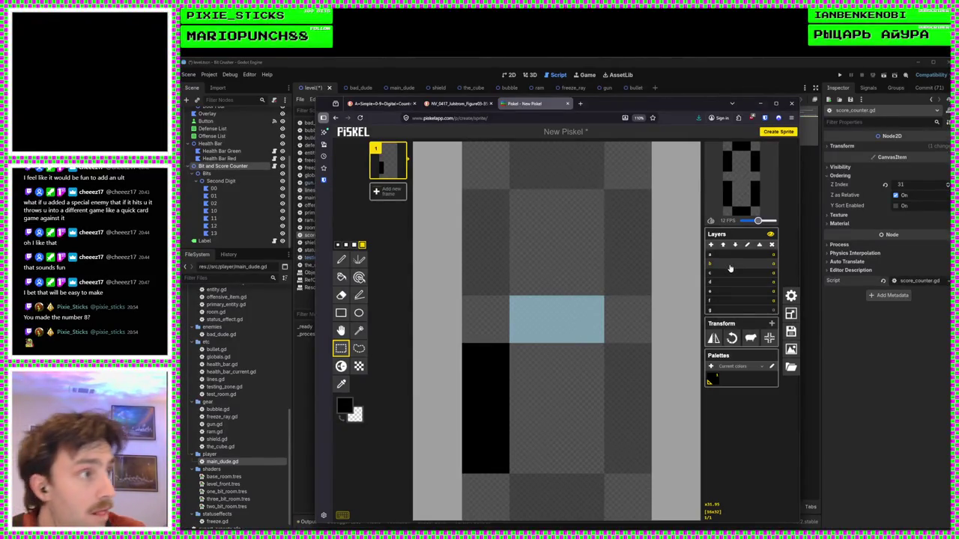
{"action": "left_click", "coordinate": [733, 272]}
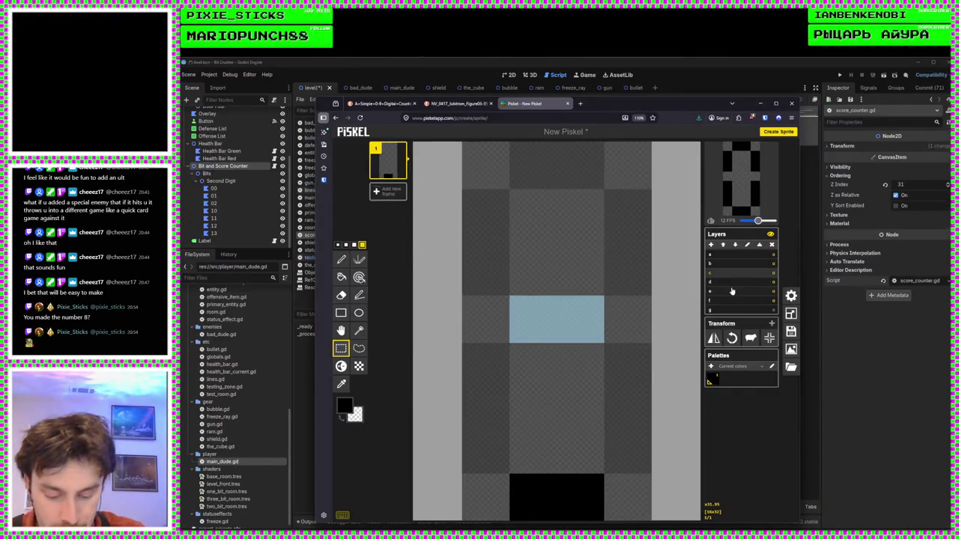
{"action": "left_click", "coordinate": [731, 285]}
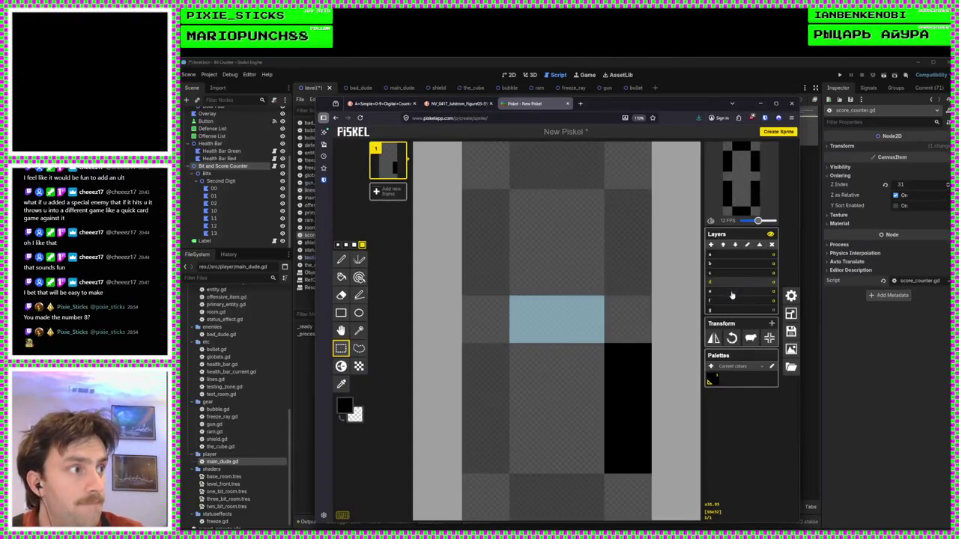
{"action": "left_click", "coordinate": [723, 260]}
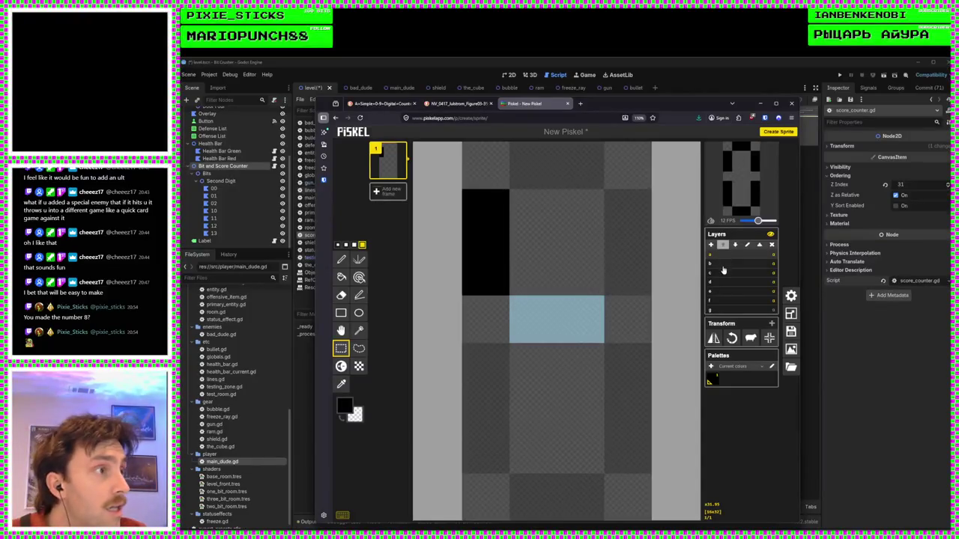
{"action": "left_click", "coordinate": [725, 291]}
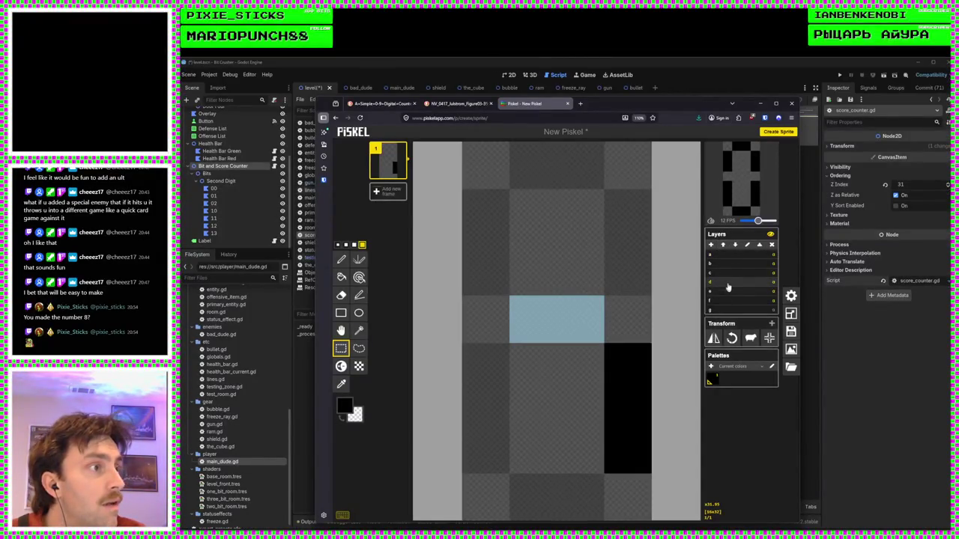
{"action": "left_click", "coordinate": [728, 274]}
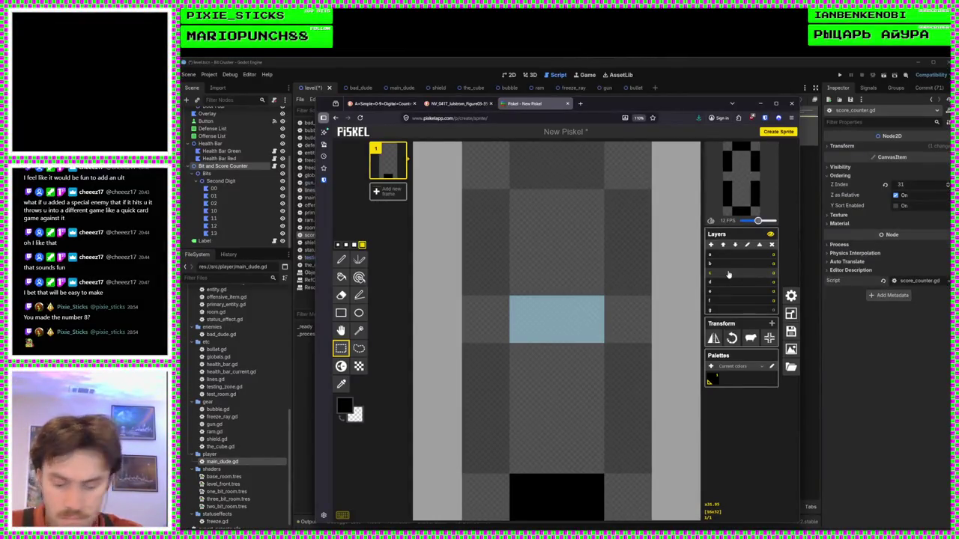
{"action": "left_click", "coordinate": [725, 255]}
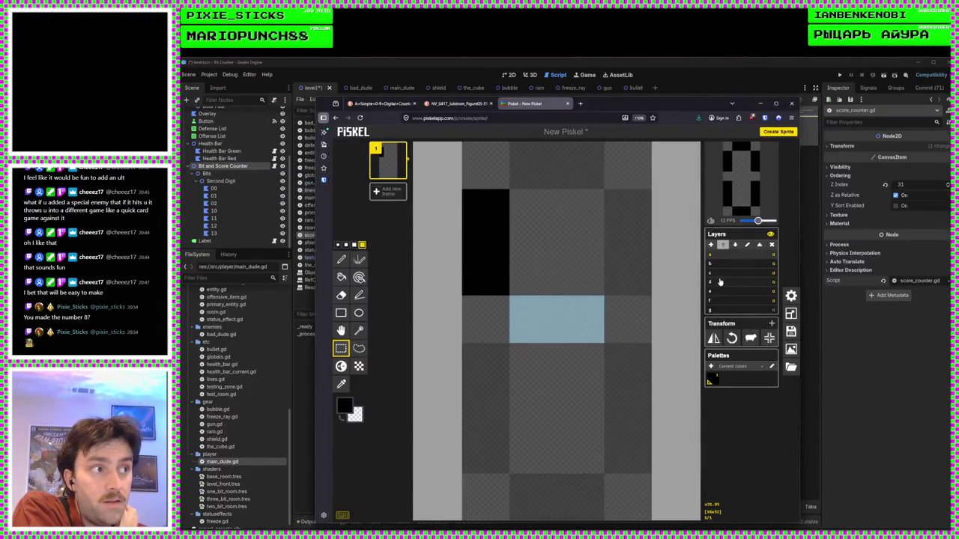
{"action": "left_click", "coordinate": [719, 291]}
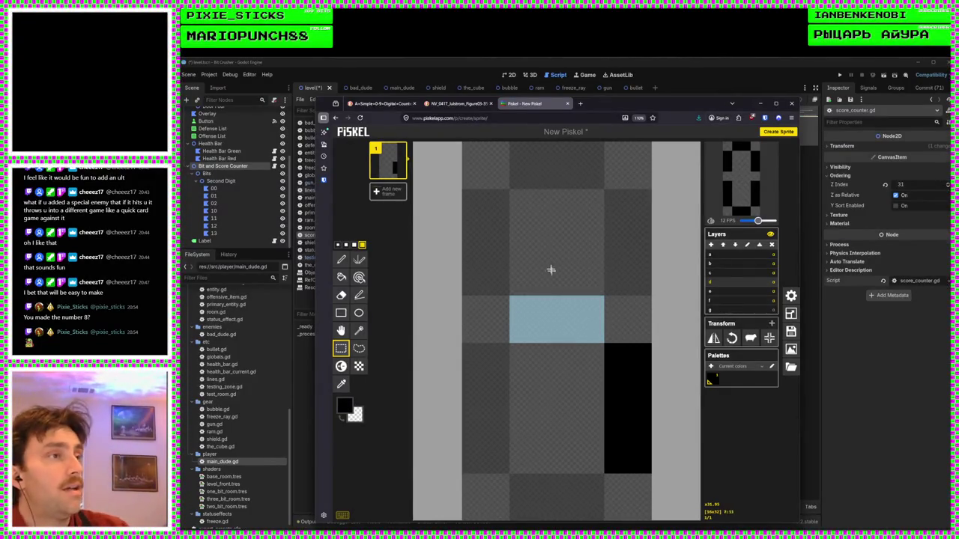
{"action": "left_click", "coordinate": [733, 271]}
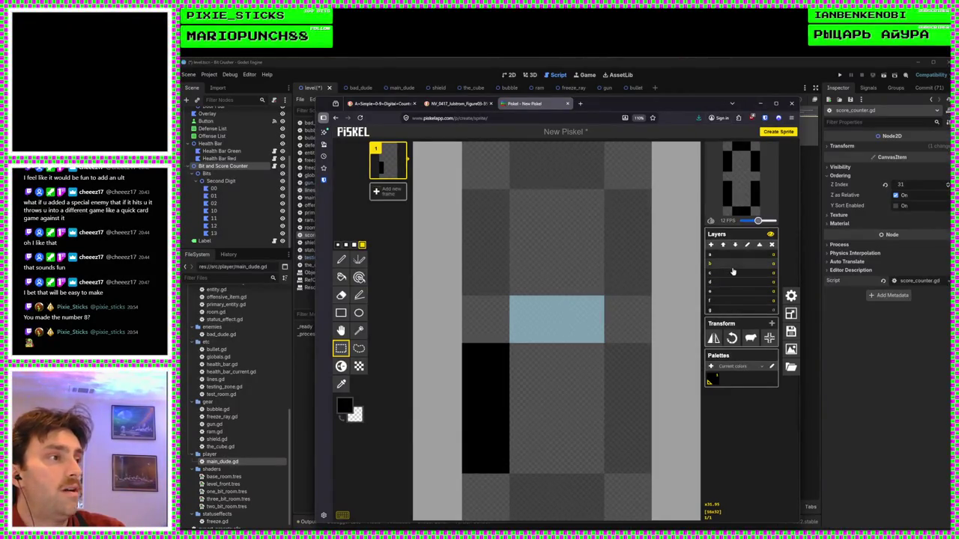
{"action": "left_click", "coordinate": [728, 292]}
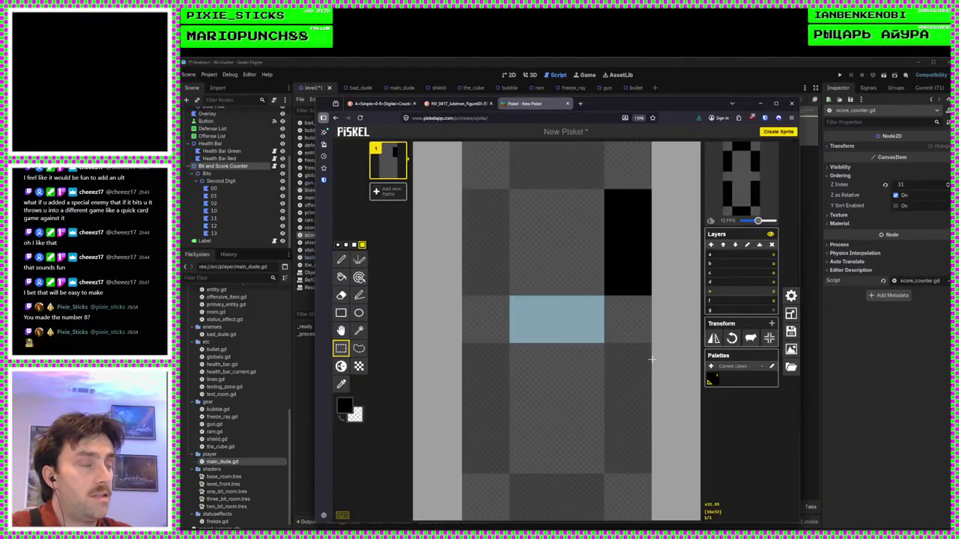
{"action": "left_click", "coordinate": [722, 283]}
{"action": "left_click", "coordinate": [720, 292]}
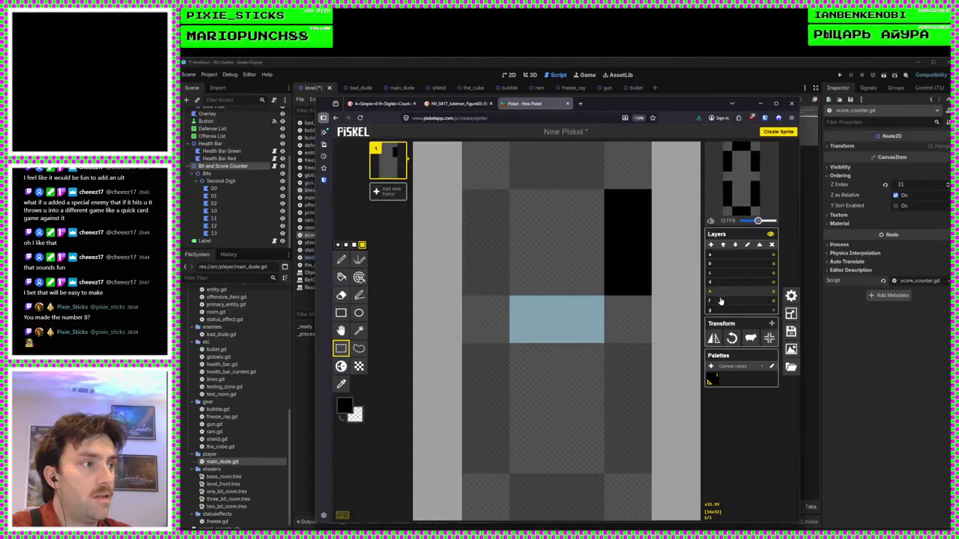
{"action": "left_click", "coordinate": [720, 301]}
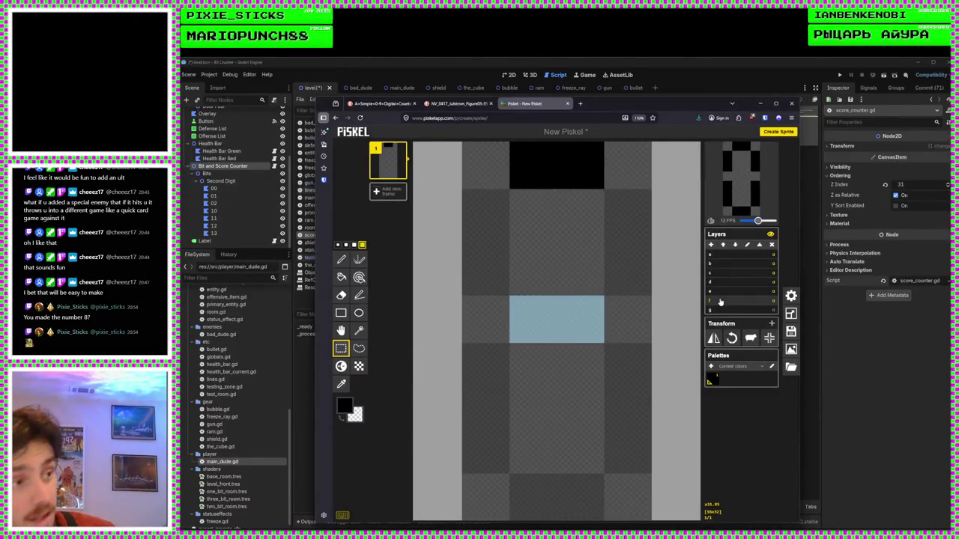
{"action": "left_click", "coordinate": [746, 291]}
{"action": "left_click", "coordinate": [744, 285]}
{"action": "left_click", "coordinate": [742, 277]}
{"action": "left_click", "coordinate": [739, 265]}
{"action": "left_click", "coordinate": [739, 275]}
{"action": "left_click", "coordinate": [738, 268]}
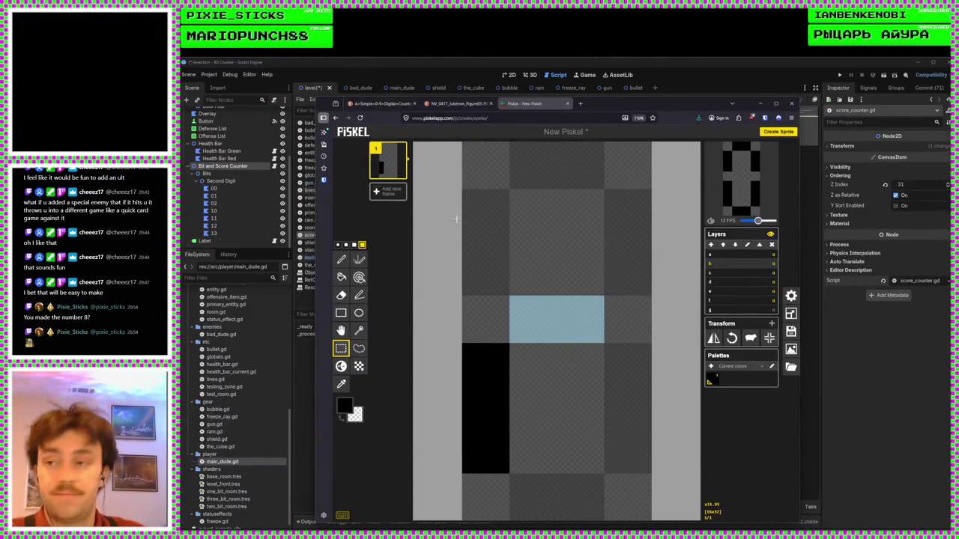
- Close the Piskel browser window
{"action": "left_click", "coordinate": [791, 102]}
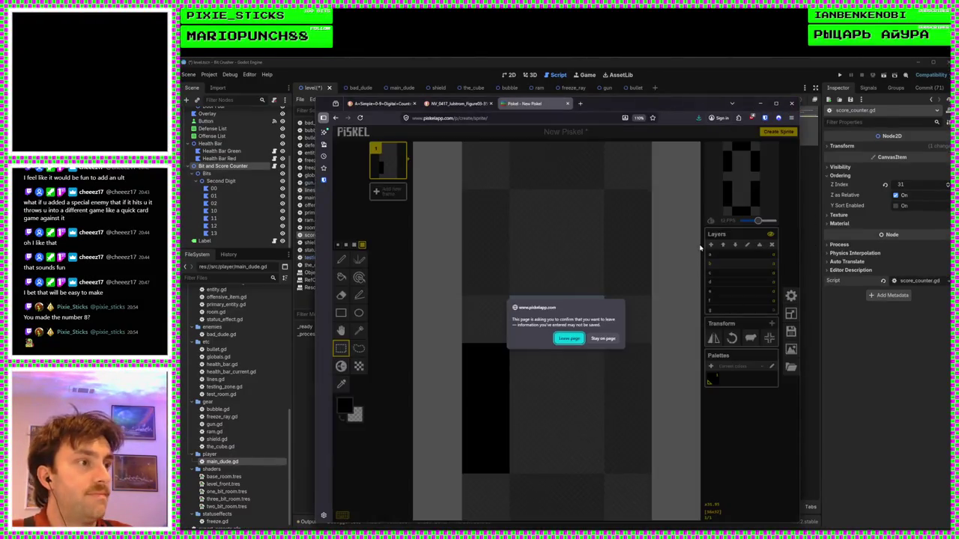
- Leave the unsaved Piskel page, save the Godot scene, and switch to the 2D view
{"action": "left_click", "coordinate": [569, 338]}
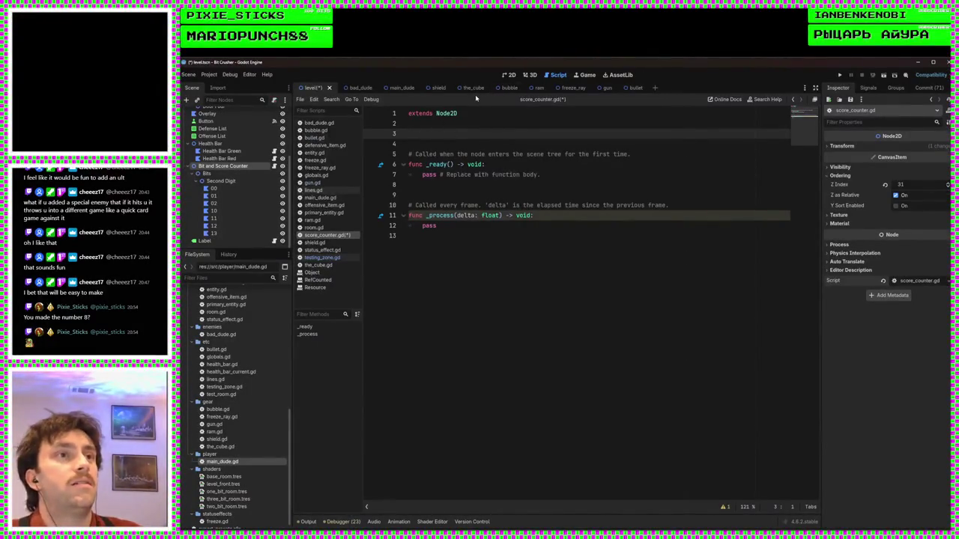
{"action": "key", "text": "ctrl+s"}
{"action": "left_click", "coordinate": [508, 75]}
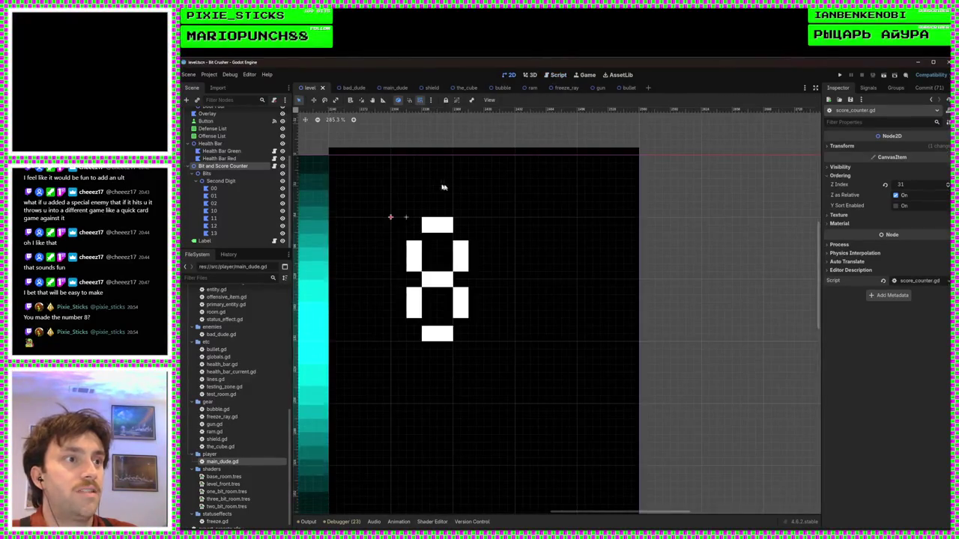
- Step through the Second Digit polygons and rename the bottom segment 02 to c
{"action": "left_click", "coordinate": [218, 188]}
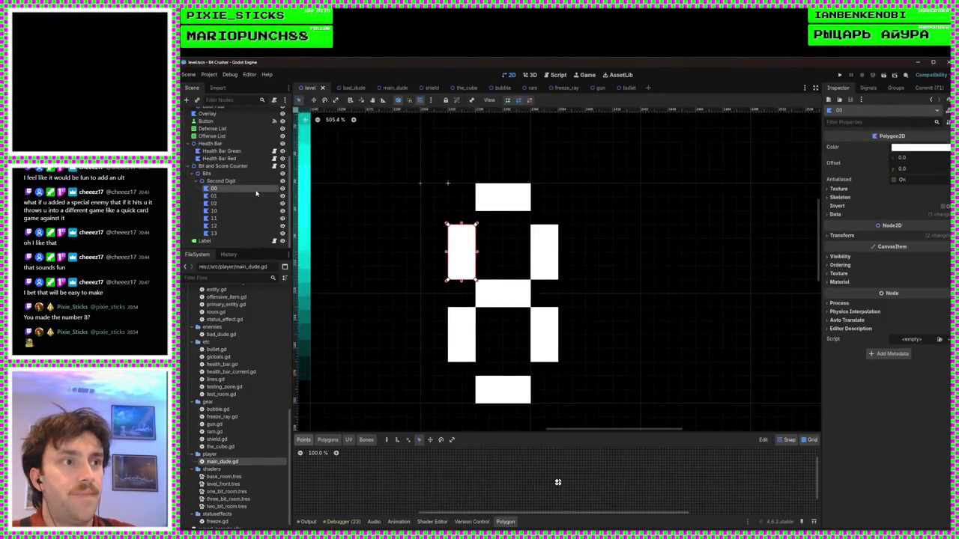
{"action": "left_click", "coordinate": [225, 196]}
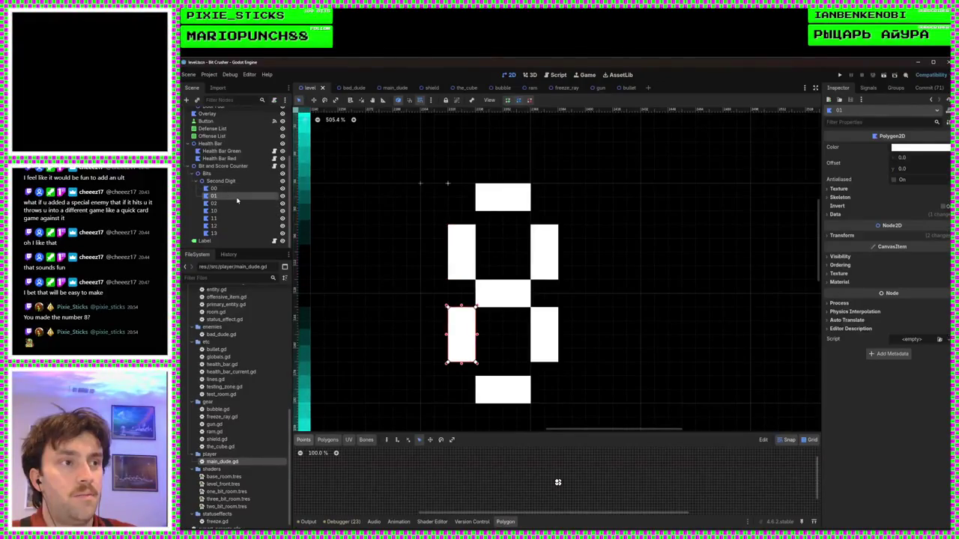
{"action": "left_click", "coordinate": [234, 204]}
{"action": "left_click", "coordinate": [232, 209]}
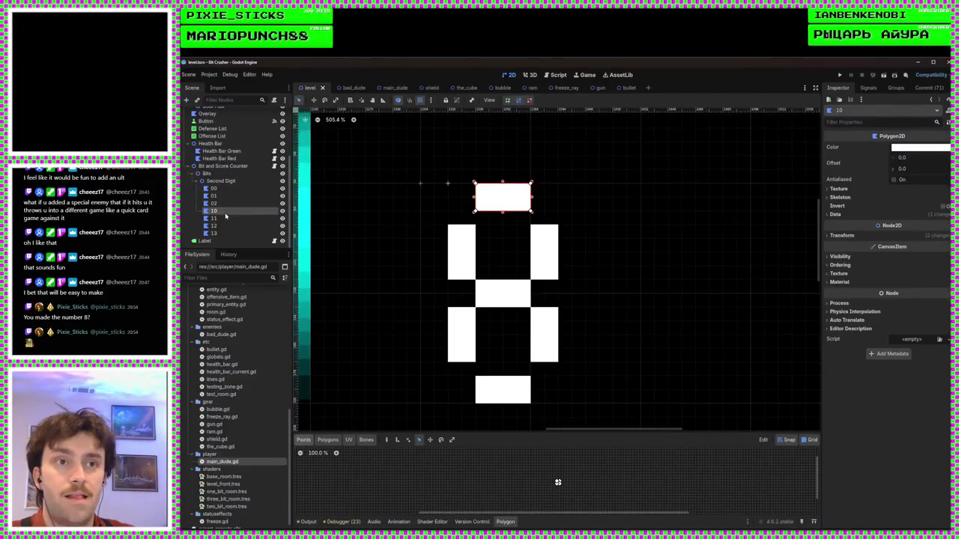
{"action": "left_click", "coordinate": [217, 195]}
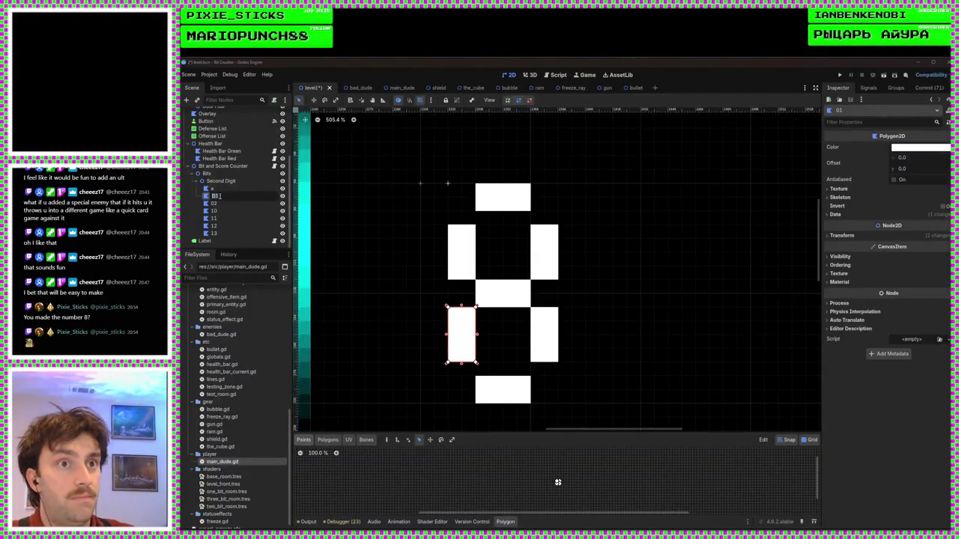
{"action": "left_click", "coordinate": [215, 203]}
{"action": "type", "text": "c"}
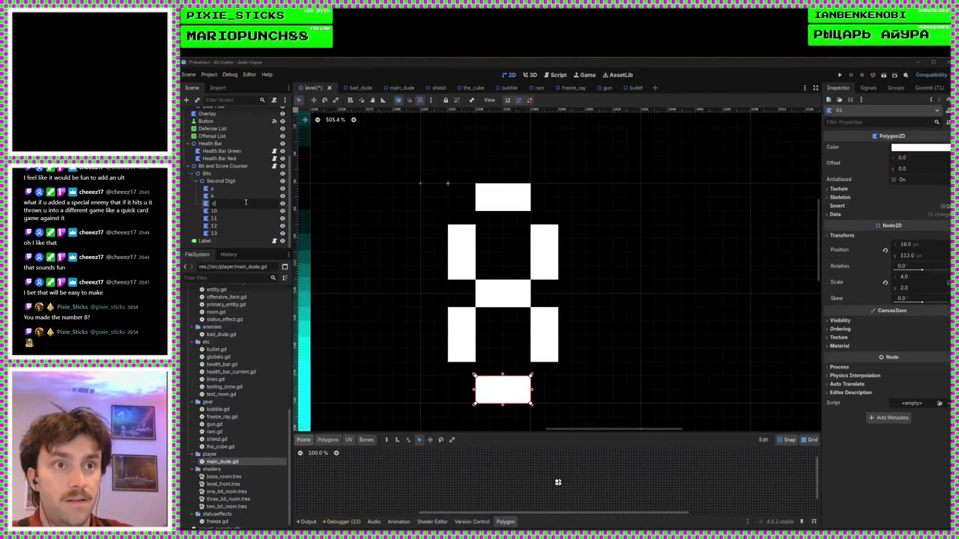
{"action": "key", "text": "Return"}
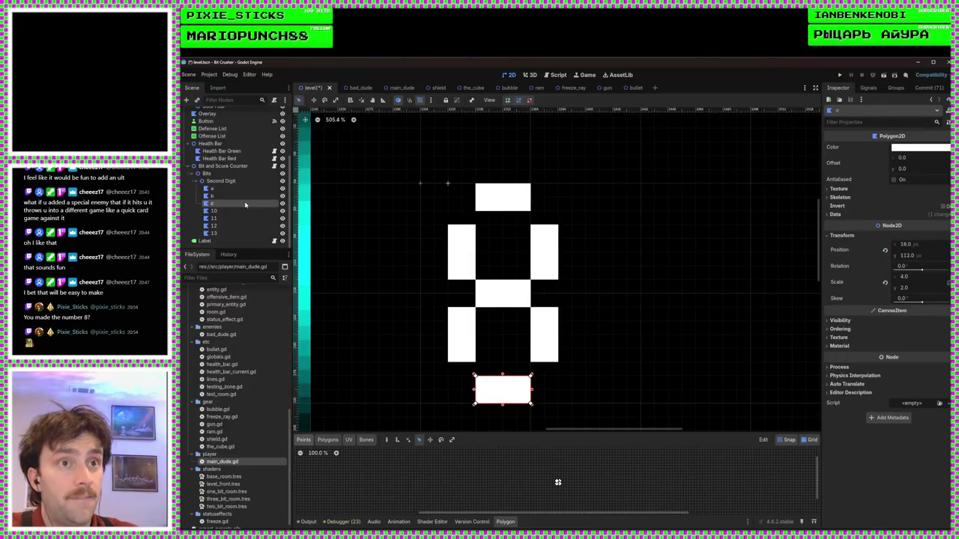
- Rename the top segment node 10 to f and node 11 to e
{"action": "left_click", "coordinate": [233, 212]}
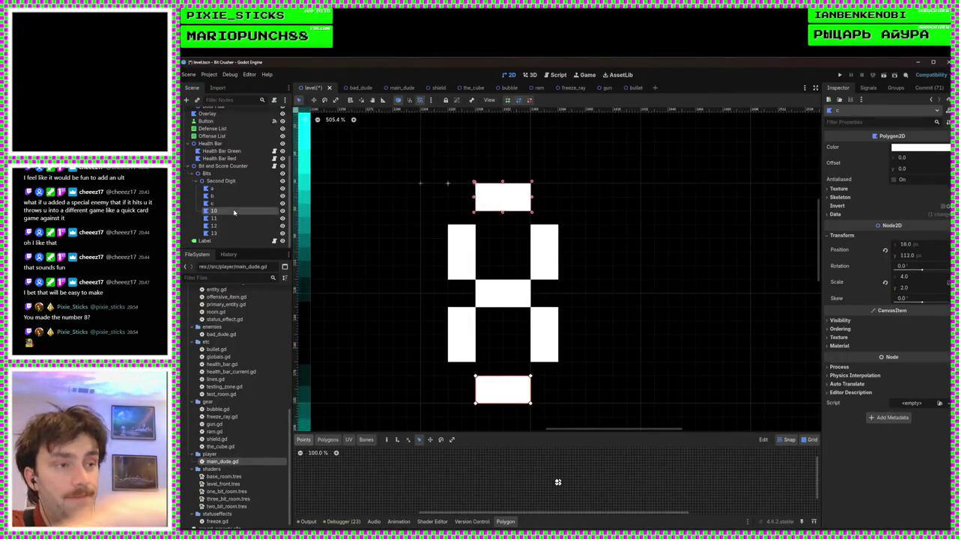
{"action": "double_click", "coordinate": [232, 212]}
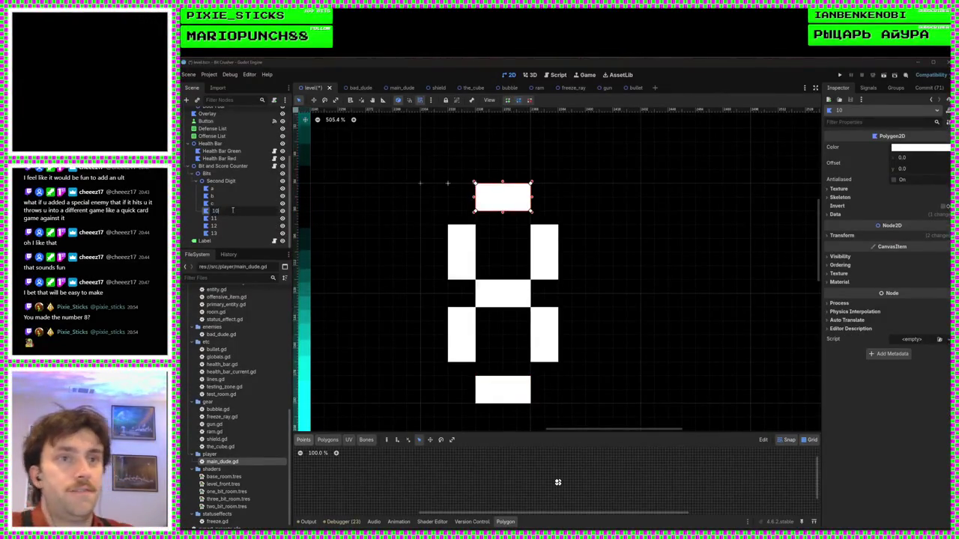
{"action": "type", "text": "f"}
{"action": "key", "text": "Return"}
{"action": "left_click", "coordinate": [227, 219]}
{"action": "double_click", "coordinate": [225, 219]}
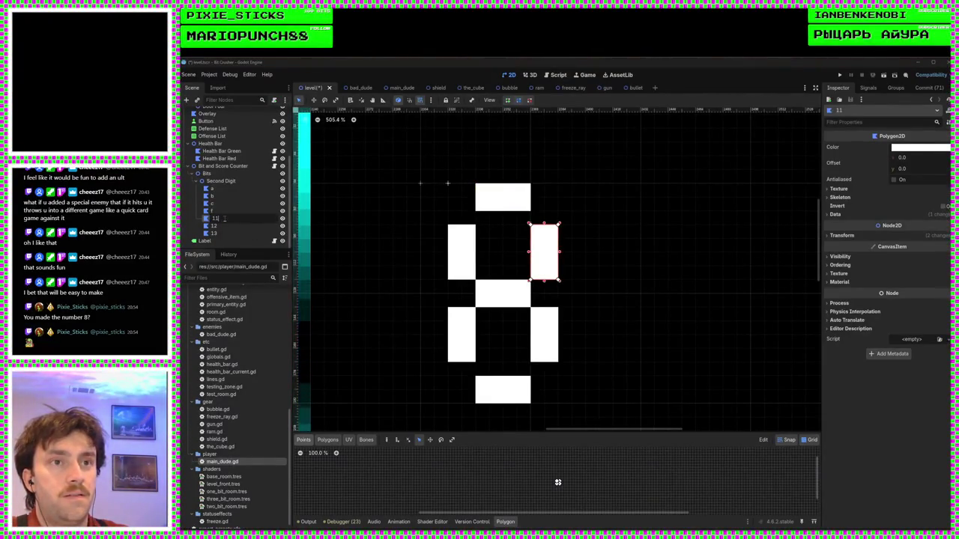
{"action": "type", "text": "e"}
{"action": "key", "text": "Return"}
- Rename the middle segment node 13 to g and drag e next to f
{"action": "left_click", "coordinate": [217, 226]}
{"action": "type", "text": "d"}
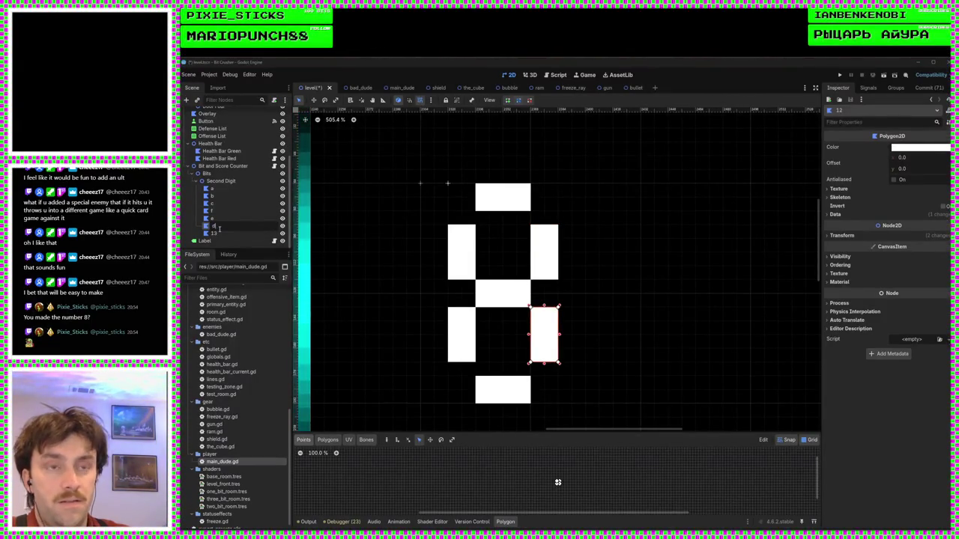
{"action": "left_click", "coordinate": [229, 234]}
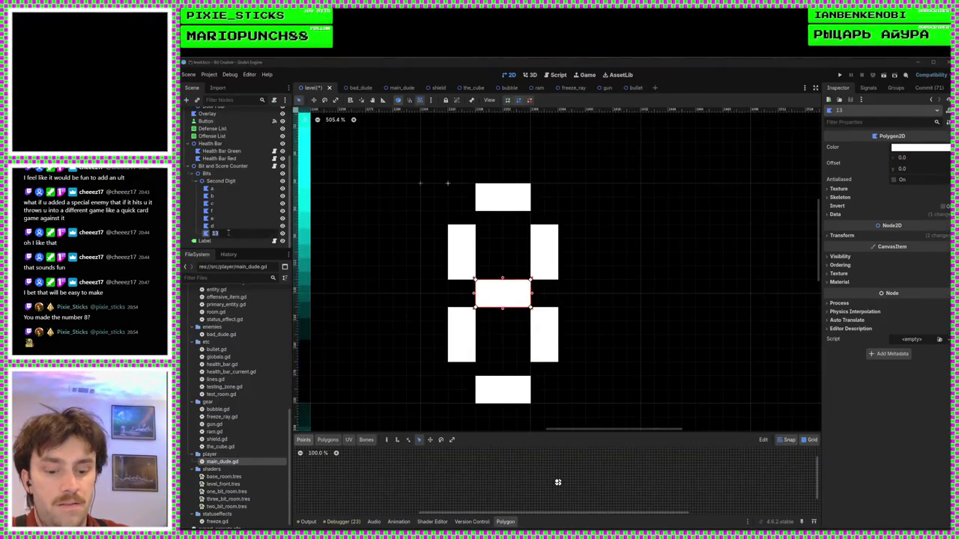
{"action": "type", "text": "g"}
{"action": "key", "text": "Return"}
{"action": "left_click", "coordinate": [221, 212]}
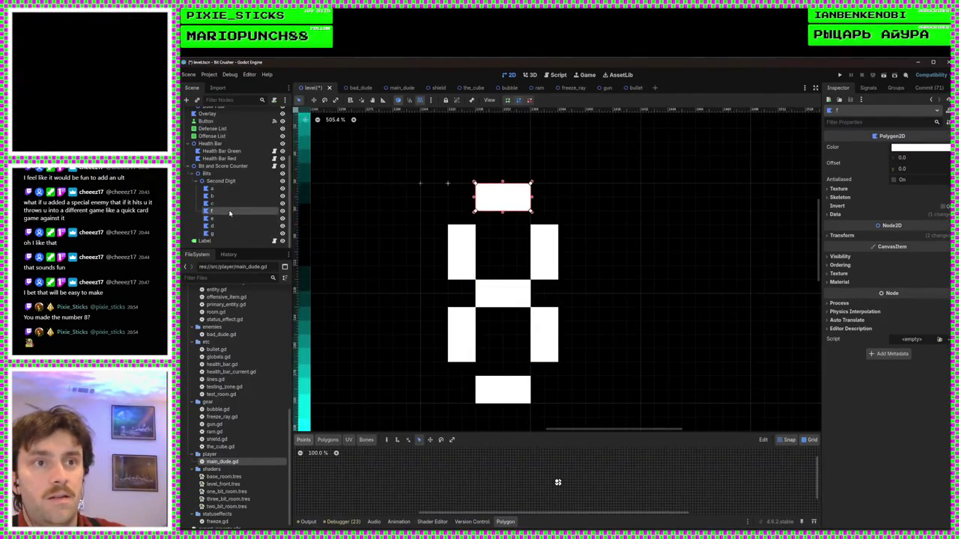
{"action": "mouse_move", "coordinate": [223, 219]}
{"action": "left_mouse_down"}
{"action": "mouse_move", "coordinate": [222, 228]}
{"action": "mouse_move", "coordinate": [221, 218]}
{"action": "left_mouse_up"}
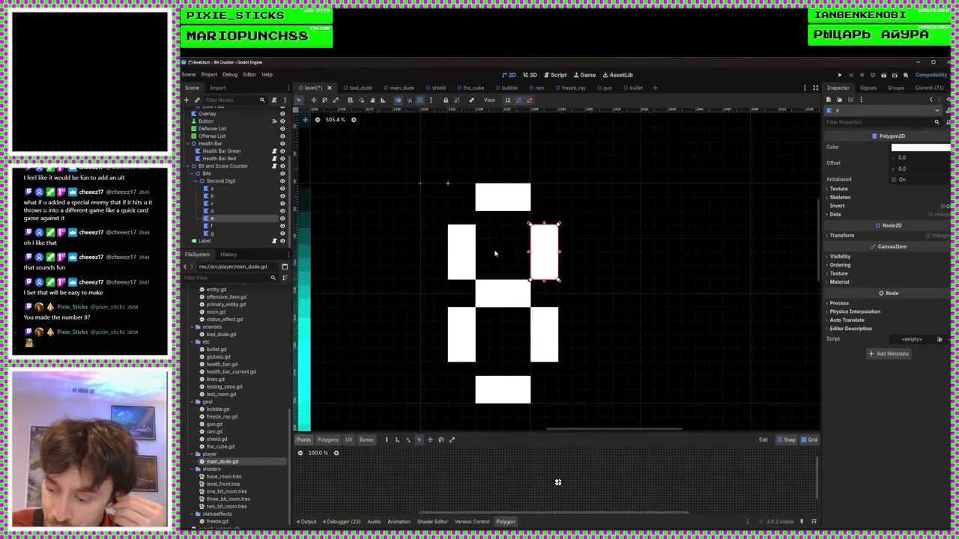
- Select the Bits node and open the score_counter.gd script from Bit and Score Counter
{"action": "left_click", "coordinate": [216, 175]}
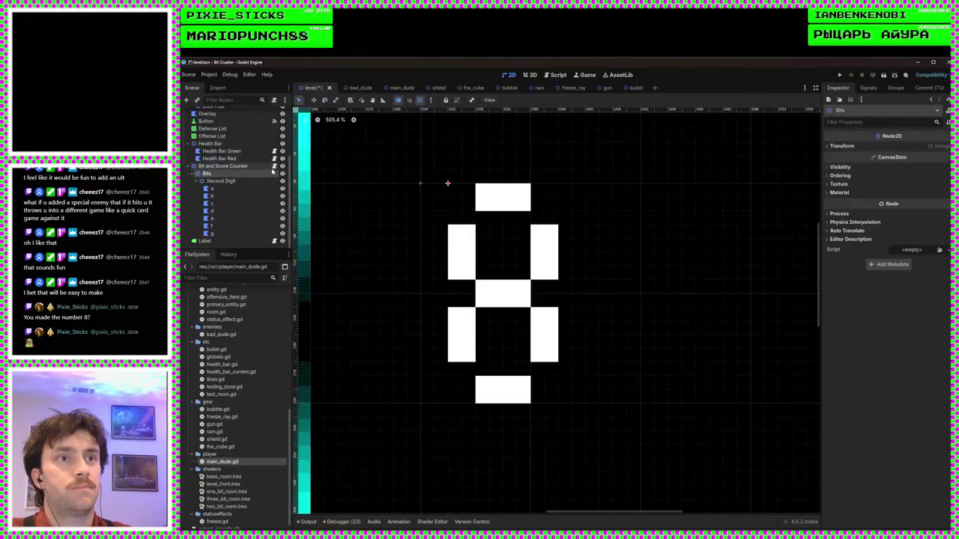
{"action": "left_click", "coordinate": [273, 167]}
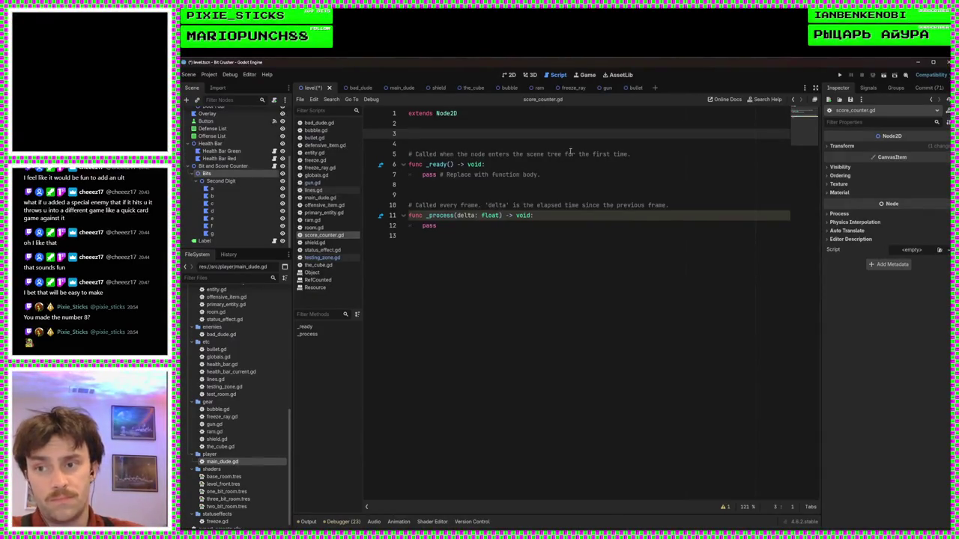
{"action": "type", "text": "@export"}
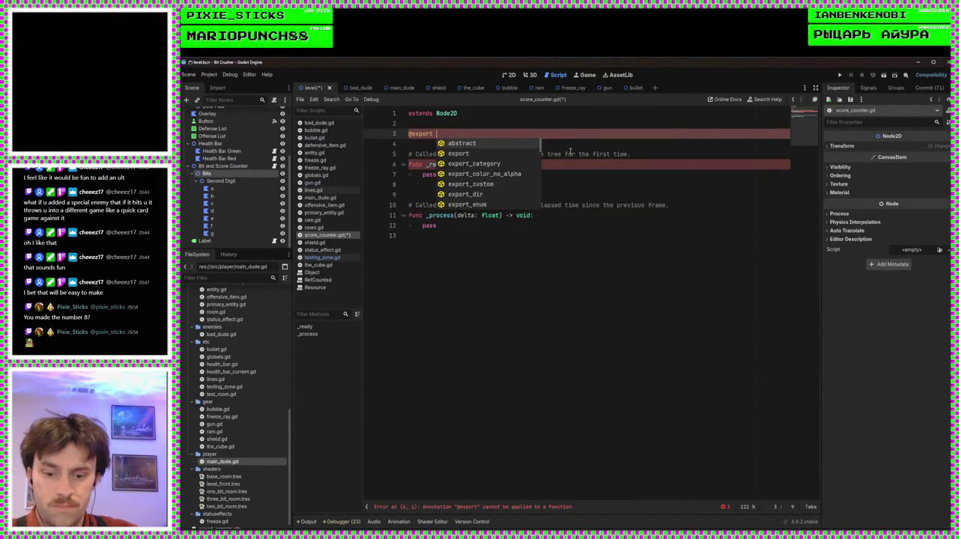
{"action": "type", "text": "1st"}
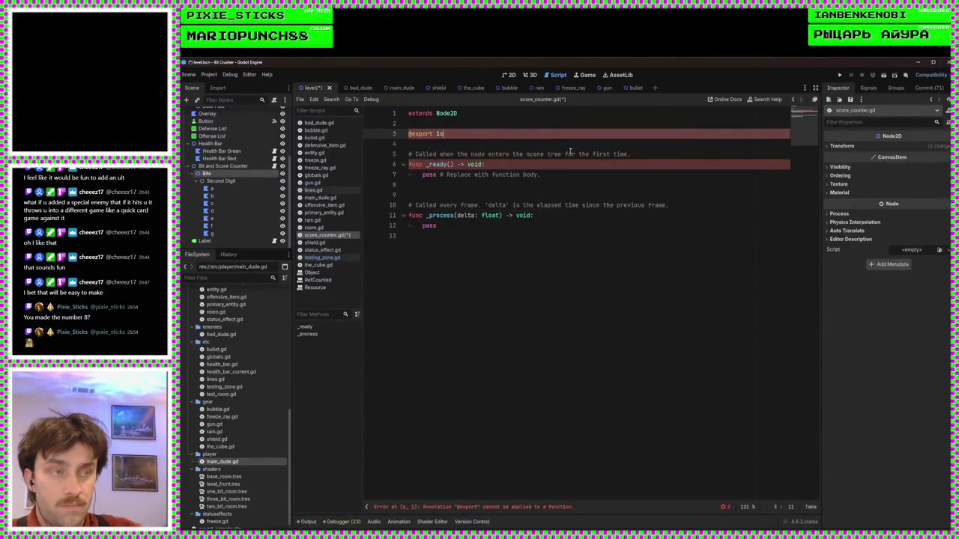
{"action": "key", "text": "BackSpace"}
{"action": "key", "text": "BackSpace"}
{"action": "type", "text": "first_di"}
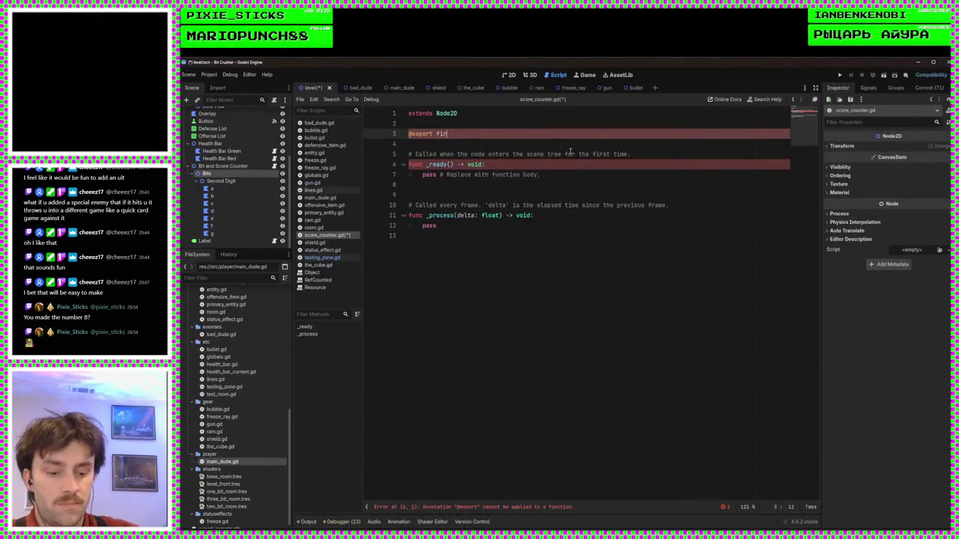
{"action": "type", "text": "git:"}
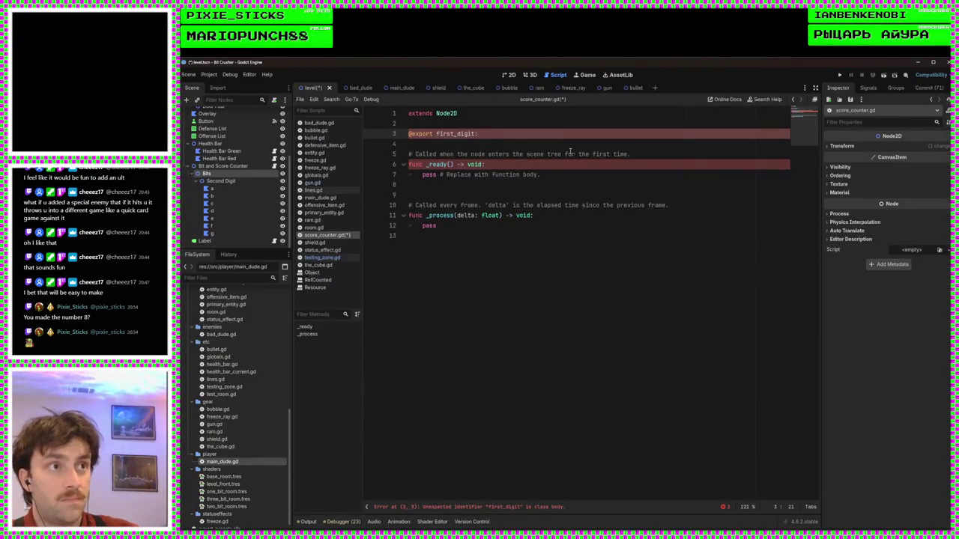
{"action": "type", "text": "var"}
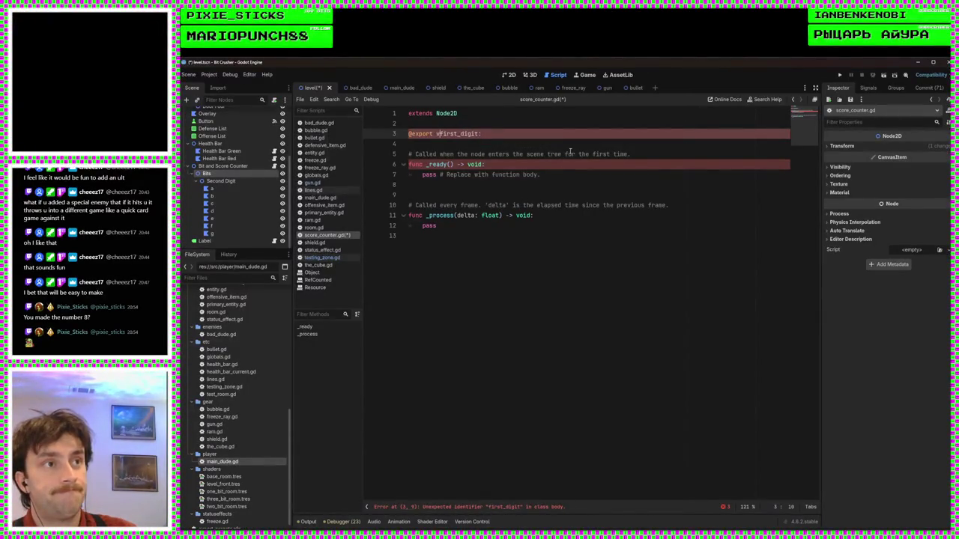
{"action": "key", "text": "Right"}
{"action": "key", "text": "Right"}
{"action": "key", "text": "Right"}
{"action": "key", "text": "Right"}
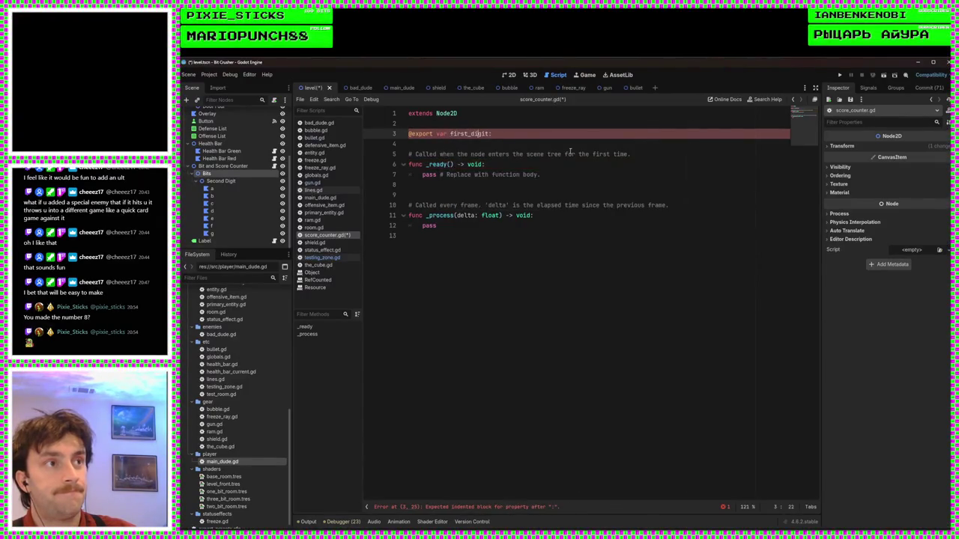
{"action": "key", "text": "Down"}
{"action": "key", "text": "Up"}
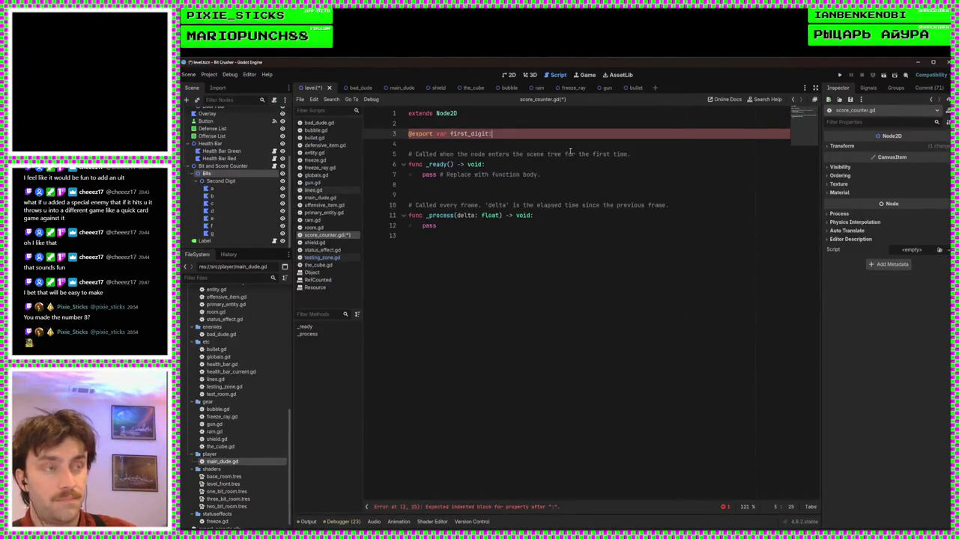
{"action": "type", "text": "_poly"}
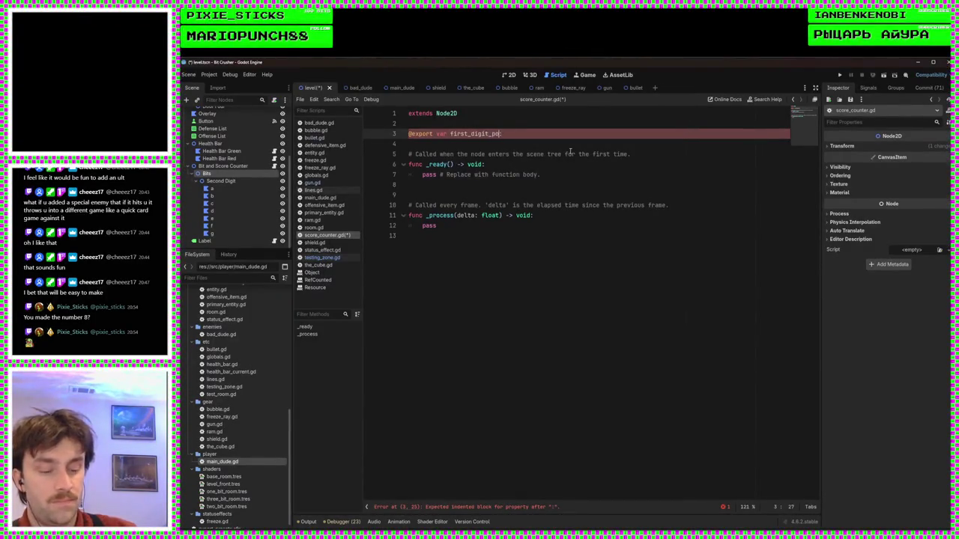
- Give first_digit_poly the type Array[Polygon2D], save, and return to the 2D view
{"action": "key", "text": "Down"}
{"action": "key", "text": "Up"}
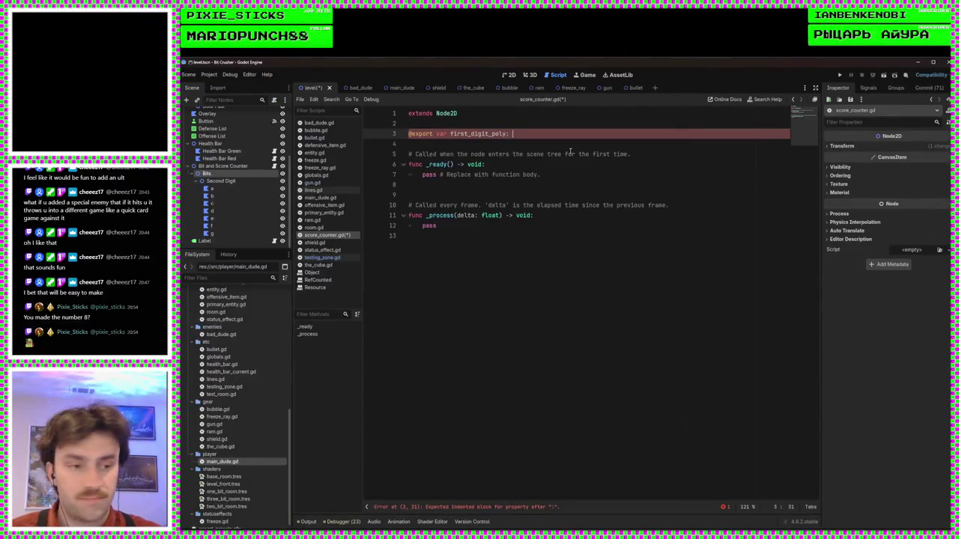
{"action": "type", "text": "Array[P"}
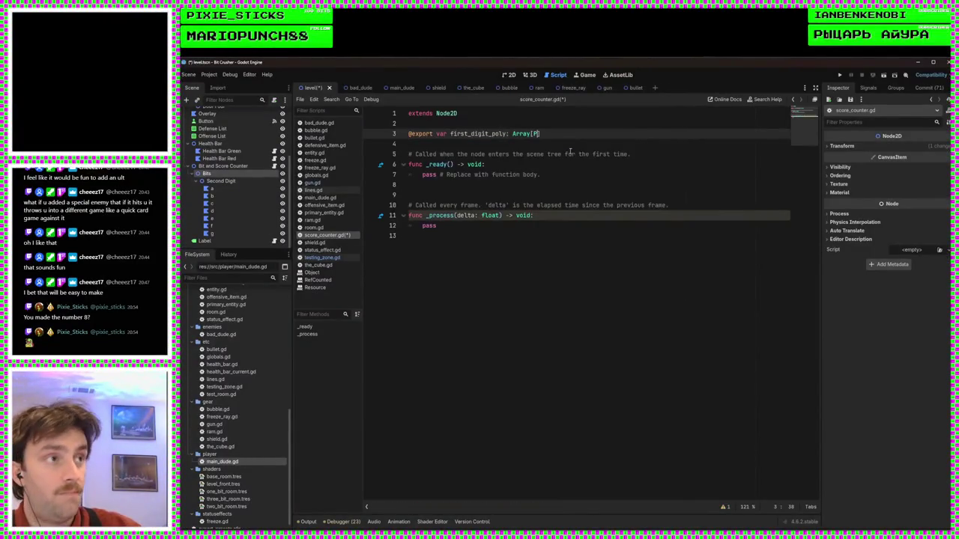
{"action": "type", "text": "oly"}
{"action": "key", "text": "Return"}
{"action": "key", "text": "ctrl+s"}
{"action": "left_click", "coordinate": [507, 75]}
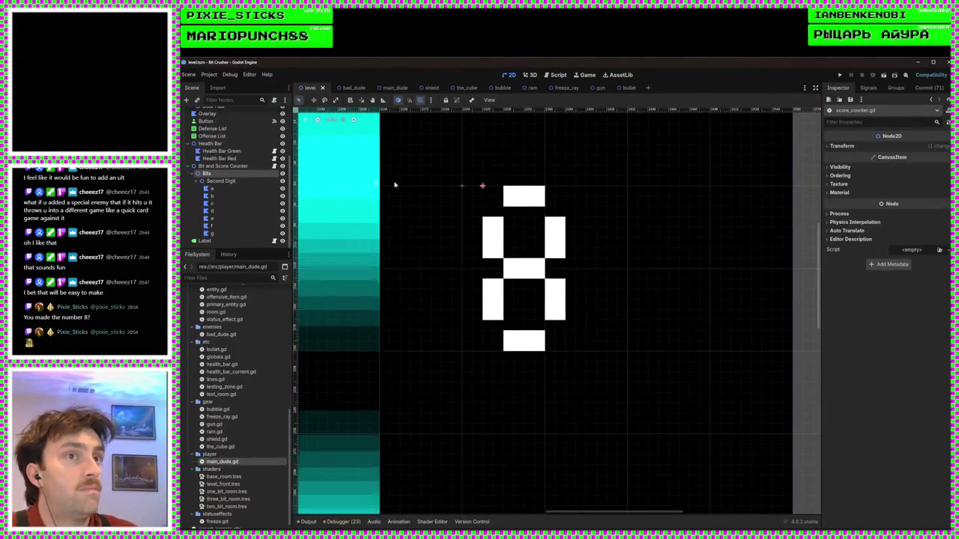
- Add segment polygon a to Bit and Score Counter's First Digit Poly array, then select polygons b–g
{"action": "left_click", "coordinate": [222, 166]}
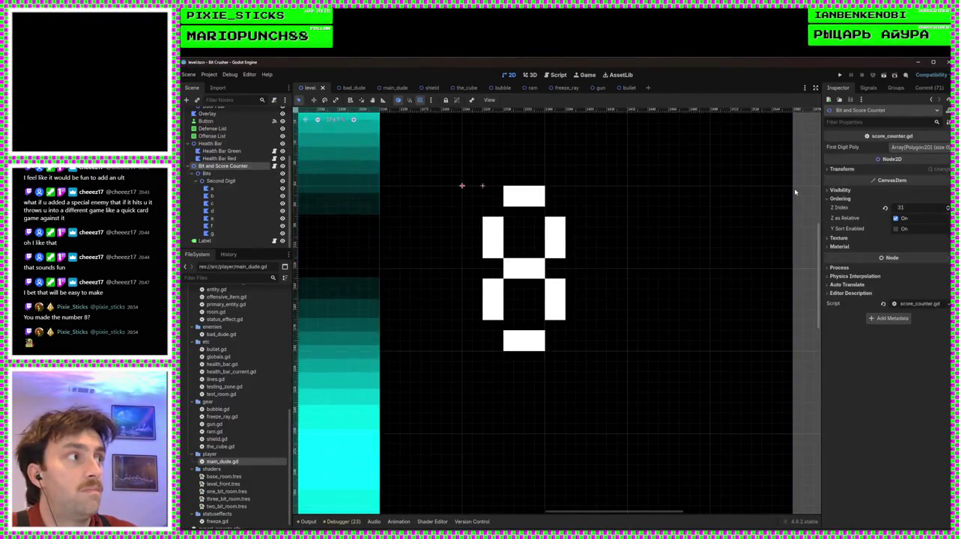
{"action": "left_click", "coordinate": [842, 147]}
{"action": "mouse_move", "coordinate": [212, 188]}
{"action": "left_mouse_down"}
{"action": "mouse_move", "coordinate": [712, 160]}
{"action": "mouse_move", "coordinate": [898, 163]}
{"action": "mouse_move", "coordinate": [895, 170]}
{"action": "left_mouse_up"}
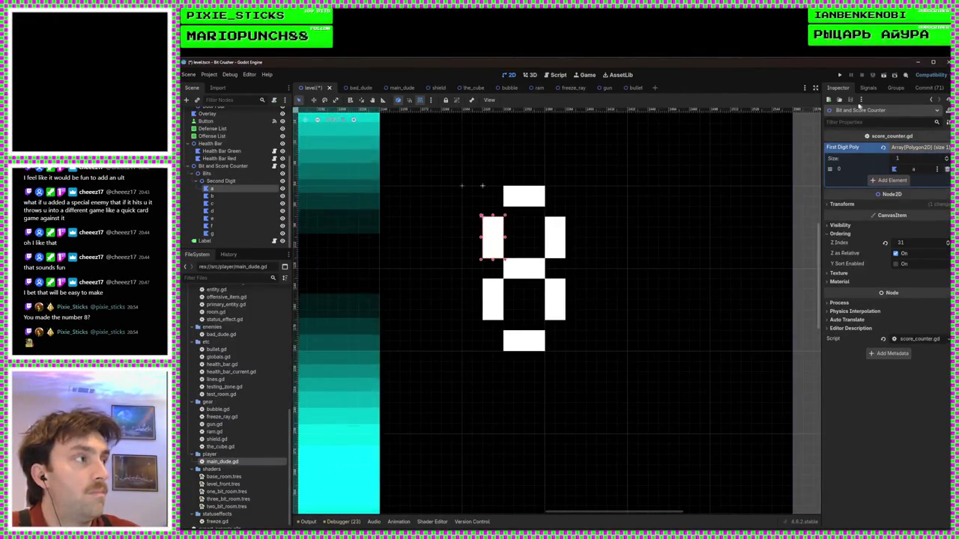
{"action": "left_click", "coordinate": [211, 195]}
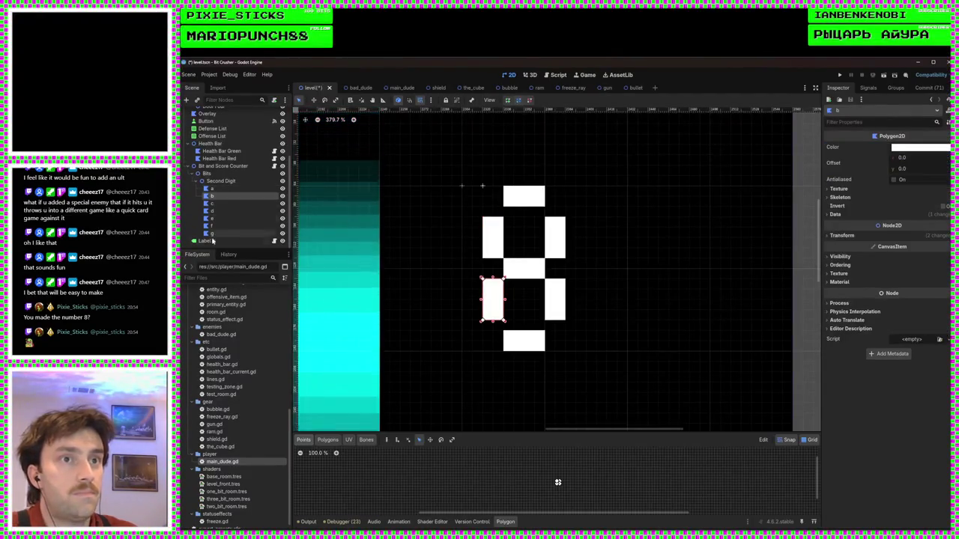
{"action": "left_click", "coordinate": [212, 233], "text": "shift"}
{"action": "mouse_move", "coordinate": [212, 233]}
{"action": "left_mouse_down"}
{"action": "mouse_move", "coordinate": [740, 169]}
{"action": "mouse_move", "coordinate": [221, 191]}
{"action": "mouse_move", "coordinate": [217, 200]}
{"action": "left_mouse_up"}
- Reselect the score counter and multi-select all seven segment polygons a through g
{"action": "left_click", "coordinate": [222, 166]}
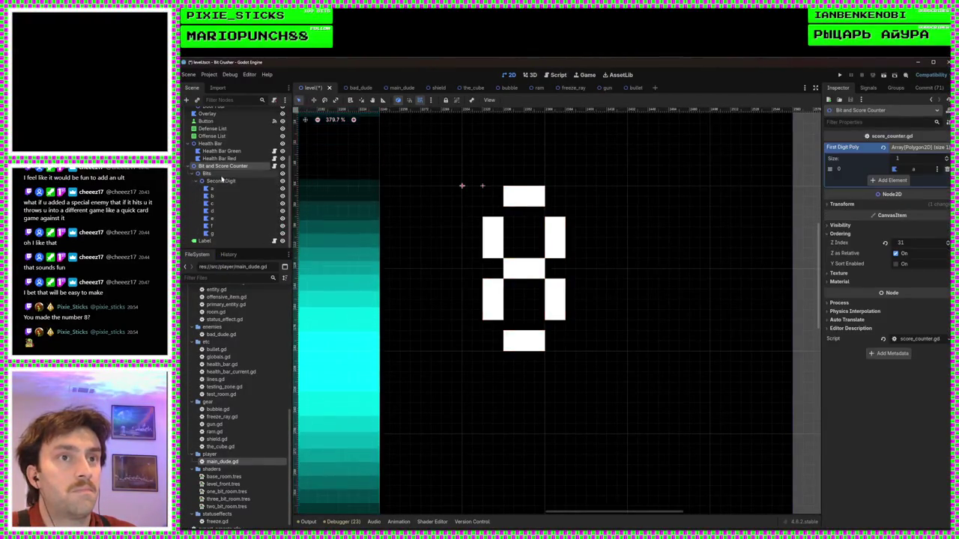
{"action": "left_click", "coordinate": [221, 191]}
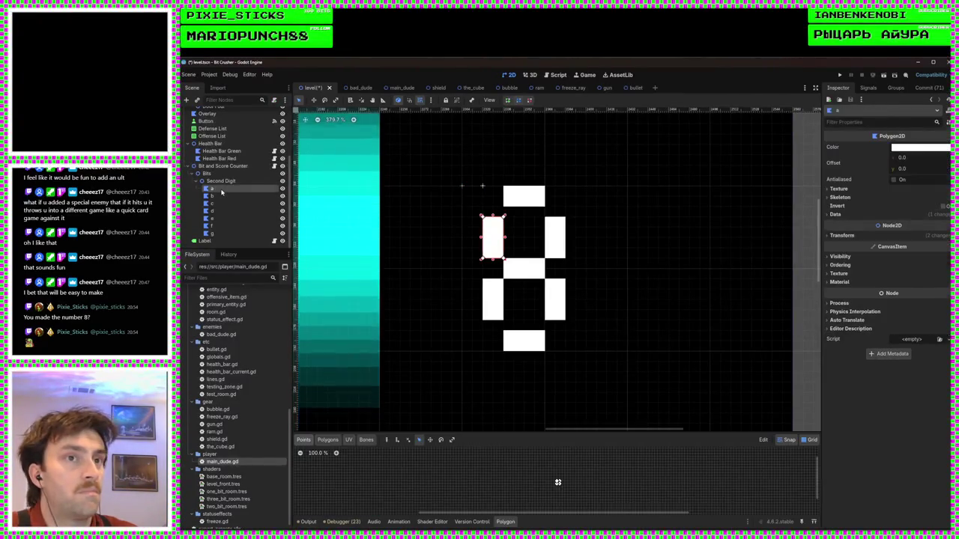
{"action": "left_click", "coordinate": [222, 167]}
{"action": "mouse_move", "coordinate": [216, 190]}
{"action": "left_mouse_down"}
{"action": "mouse_move", "coordinate": [259, 196]}
{"action": "mouse_move", "coordinate": [220, 194]}
{"action": "left_mouse_up"}
{"action": "left_click", "coordinate": [222, 230], "text": "shift"}
{"action": "mouse_move", "coordinate": [222, 230]}
{"action": "left_mouse_down"}
{"action": "mouse_move", "coordinate": [221, 196]}
{"action": "mouse_move", "coordinate": [238, 195]}
{"action": "mouse_move", "coordinate": [218, 193]}
{"action": "mouse_move", "coordinate": [223, 167]}
{"action": "left_mouse_up"}
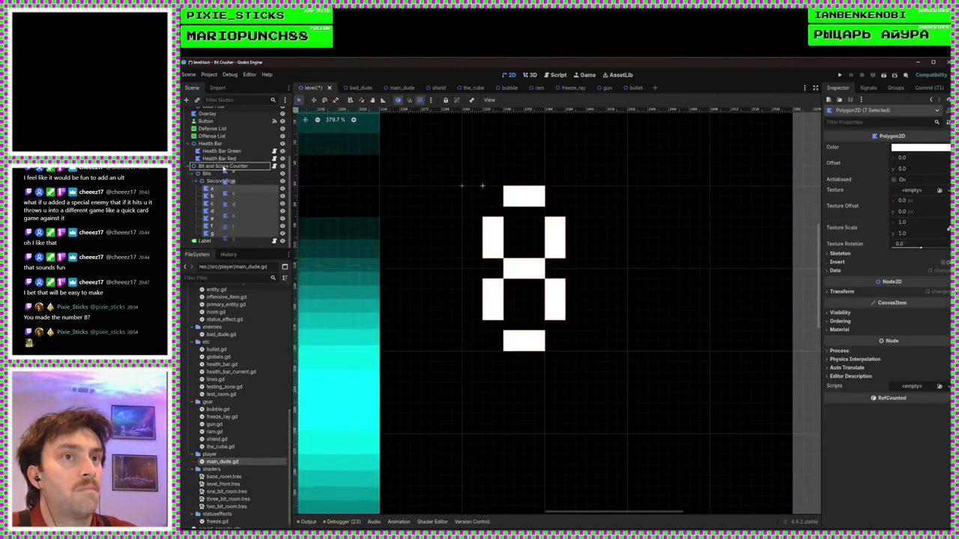
- Drop polygons a–g into First Digit Poly, remove the duplicate element, and return to score_counter.gd
{"action": "left_click", "coordinate": [222, 166]}
{"action": "left_click_drag", "start_coordinate": [918, 165], "coordinate": [896, 182]}
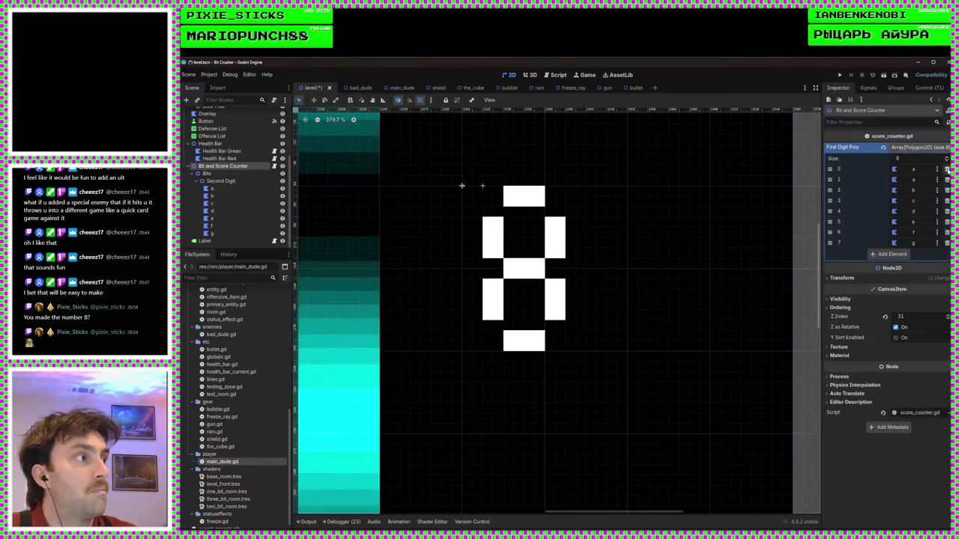
{"action": "left_click", "coordinate": [947, 169]}
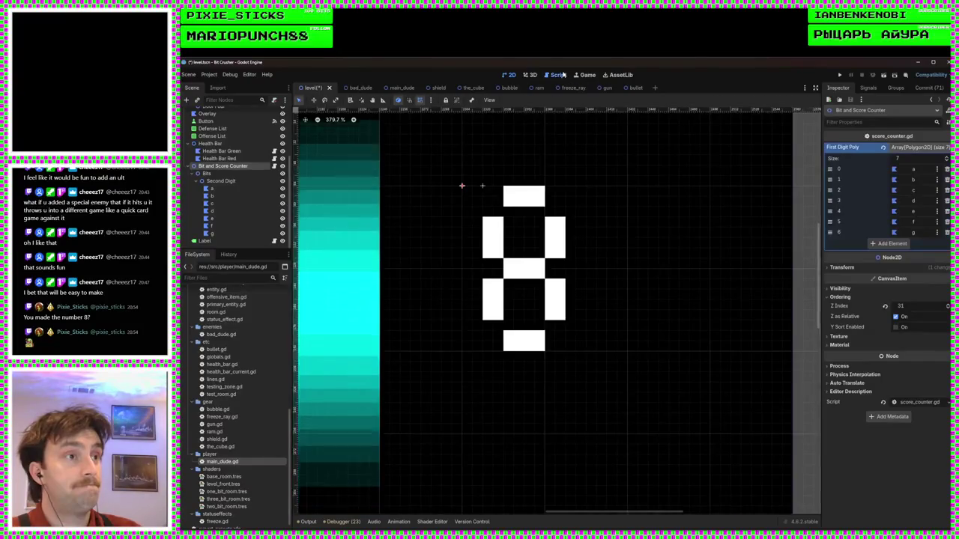
{"action": "key", "text": "ctrl+F3"}
{"action": "left_click", "coordinate": [609, 132]}
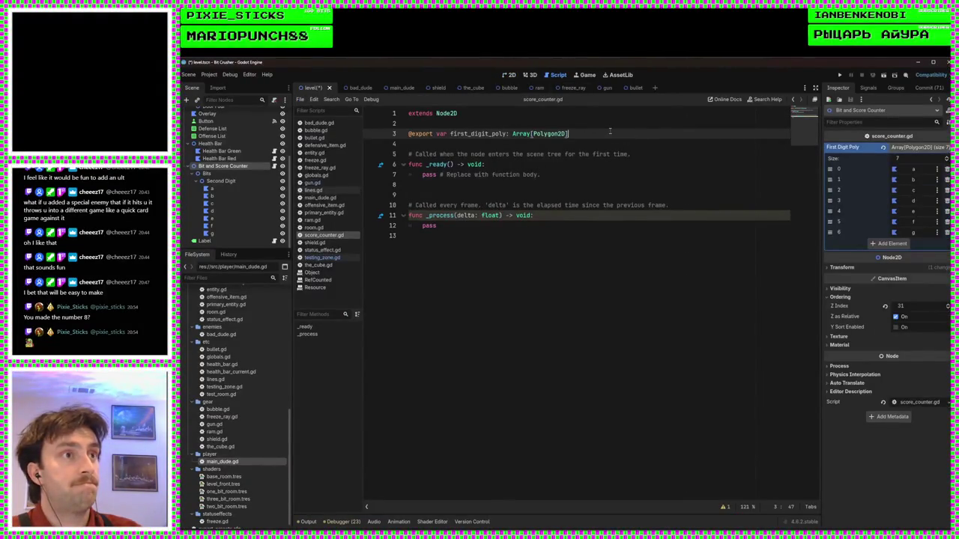
- Insert two blank lines below the First Digit Poly export line and start a new var on line 5
{"action": "left_click", "coordinate": [599, 124]}
{"action": "key", "text": "Return"}
{"action": "key", "text": "Return"}
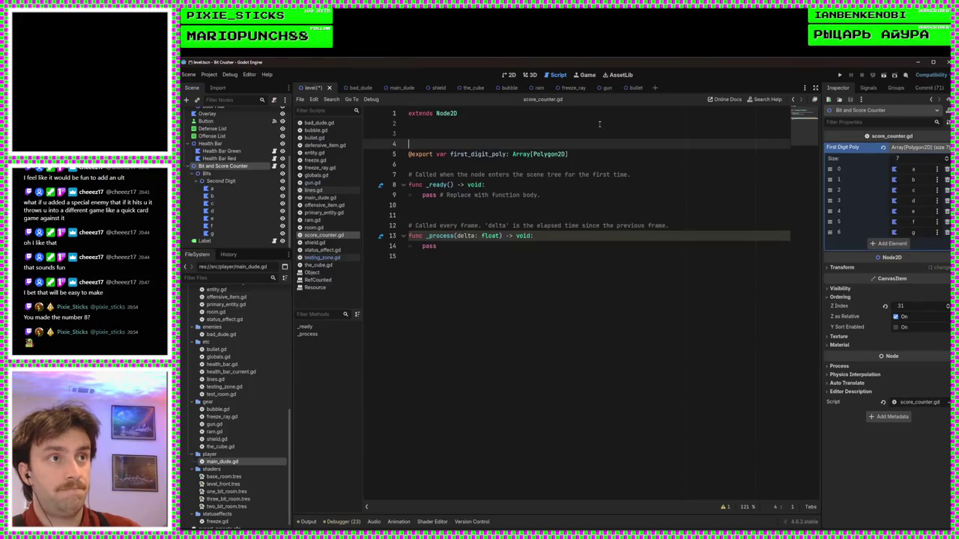
{"action": "key", "text": "BackSpace"}
{"action": "key", "text": "BackSpace"}
{"action": "key", "text": "Down"}
{"action": "key", "text": "End"}
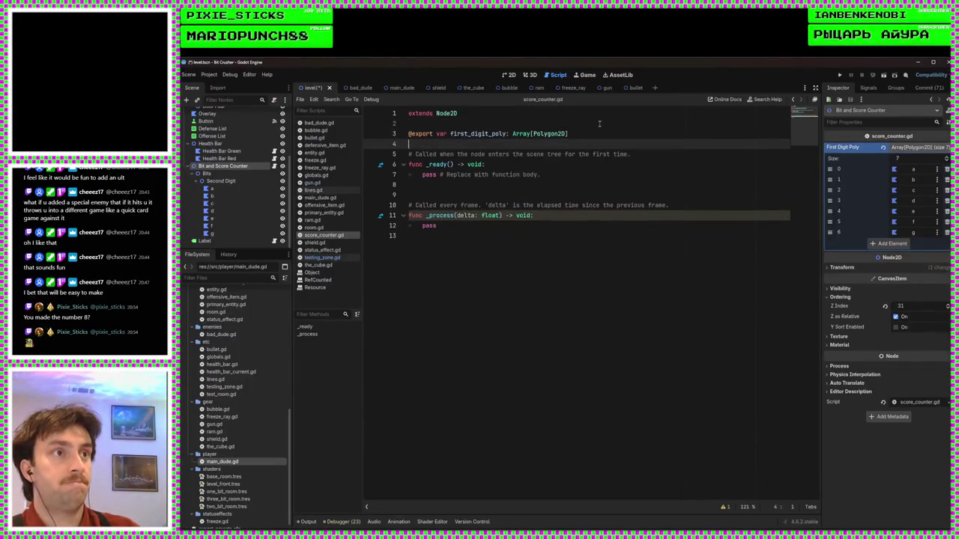
{"action": "key", "text": "Return"}
{"action": "key", "text": "Return"}
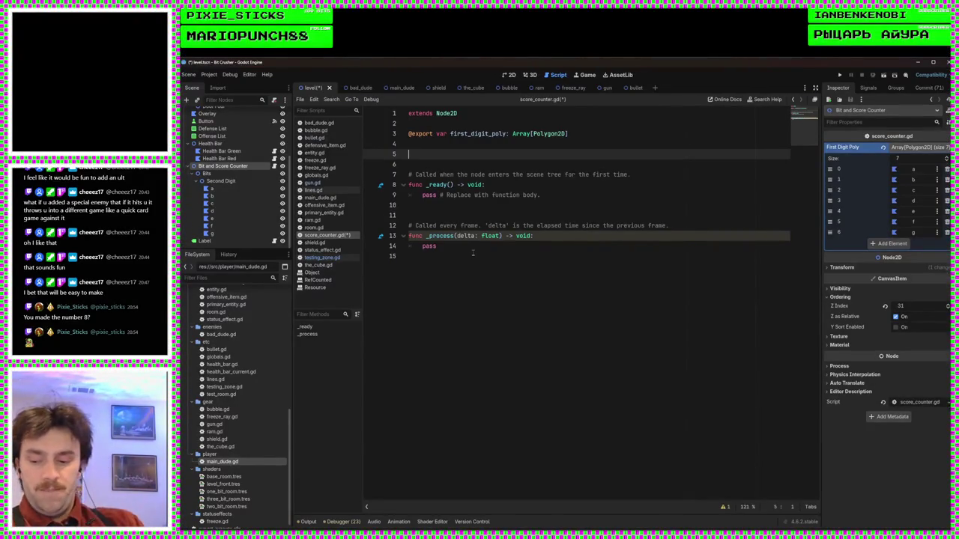
{"action": "type", "text": "var "}
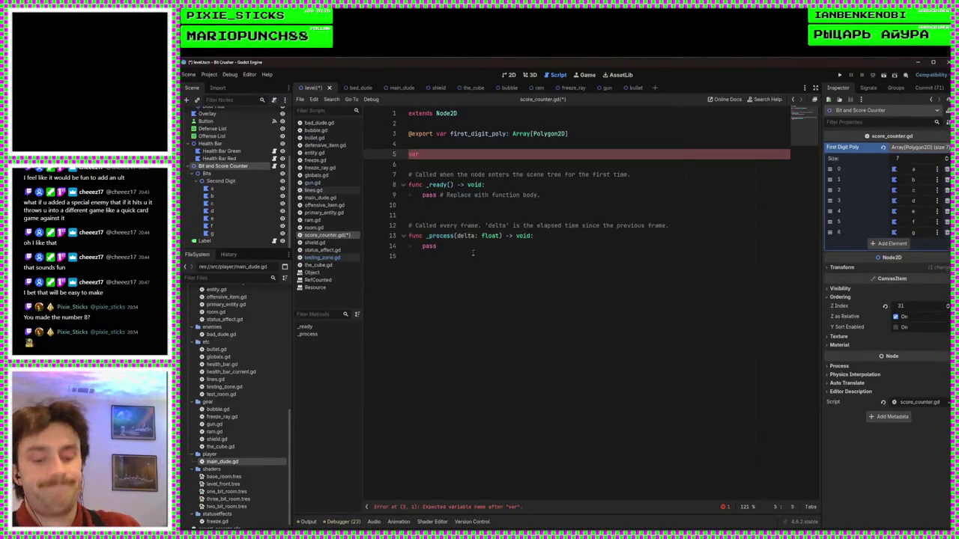
{"action": "type", "text": "line"}
- Write var number_line_map: Dictionary[int, int] = { with the brace opened onto a new line
{"action": "key", "text": "BackSpace"}
{"action": "key", "text": "BackSpace"}
{"action": "key", "text": "BackSpace"}
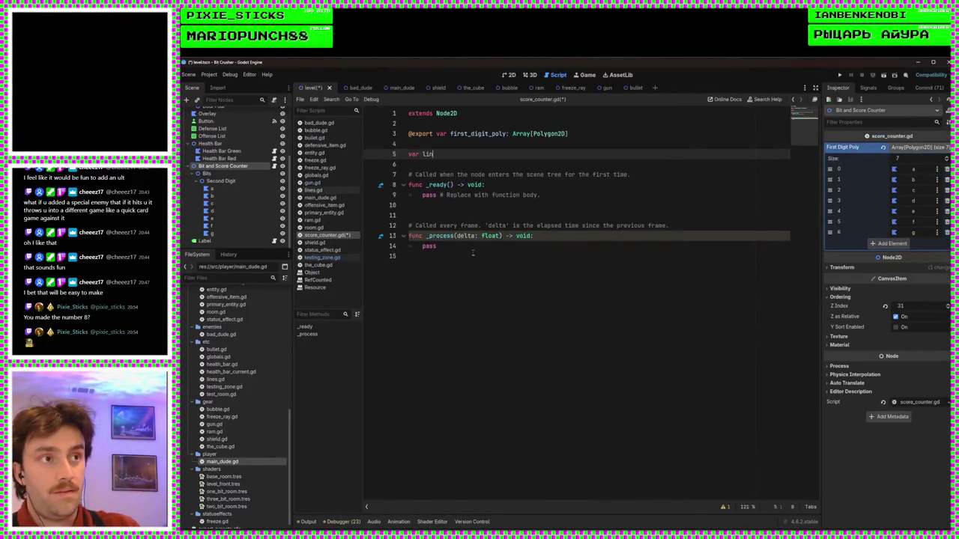
{"action": "type", "text": "number_line_"}
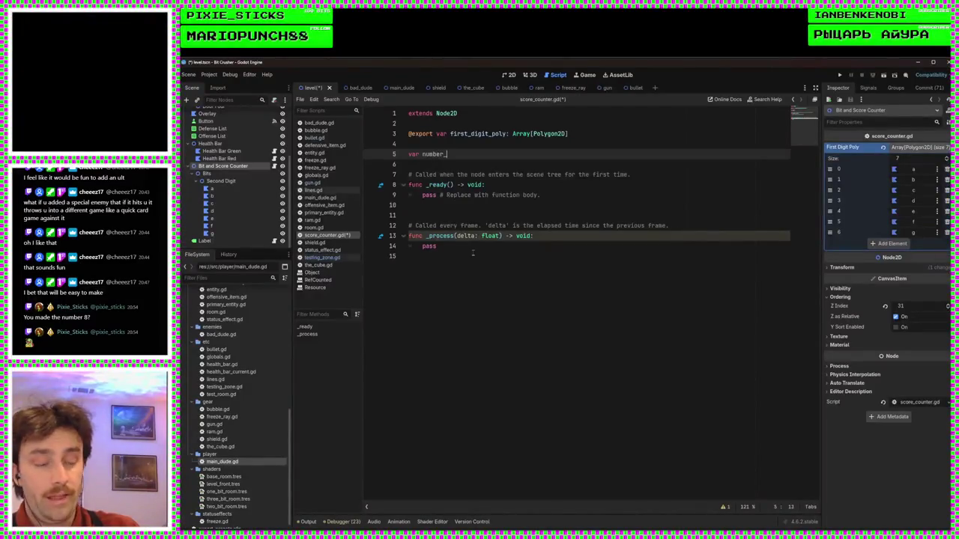
{"action": "type", "text": "map:"}
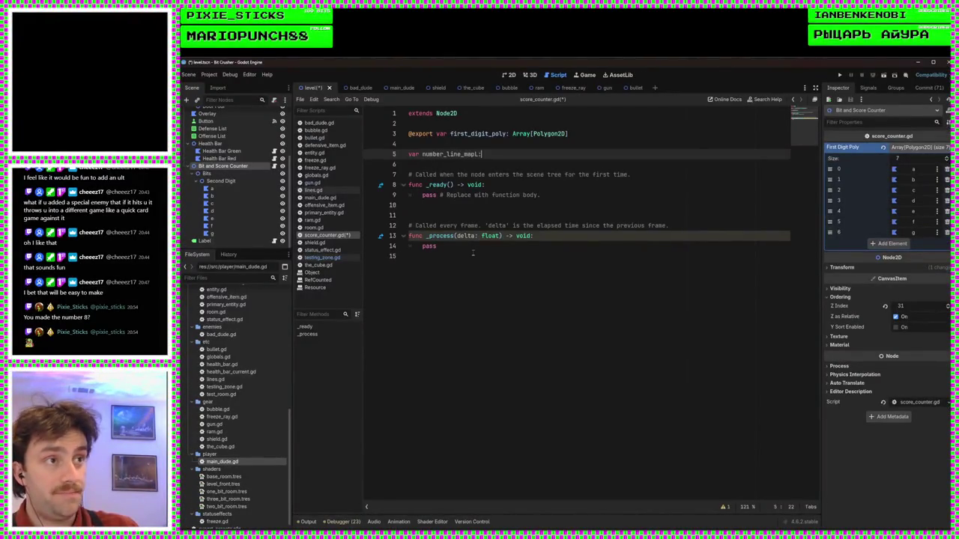
{"action": "type", "text": " Dicti"}
{"action": "key", "text": "Return"}
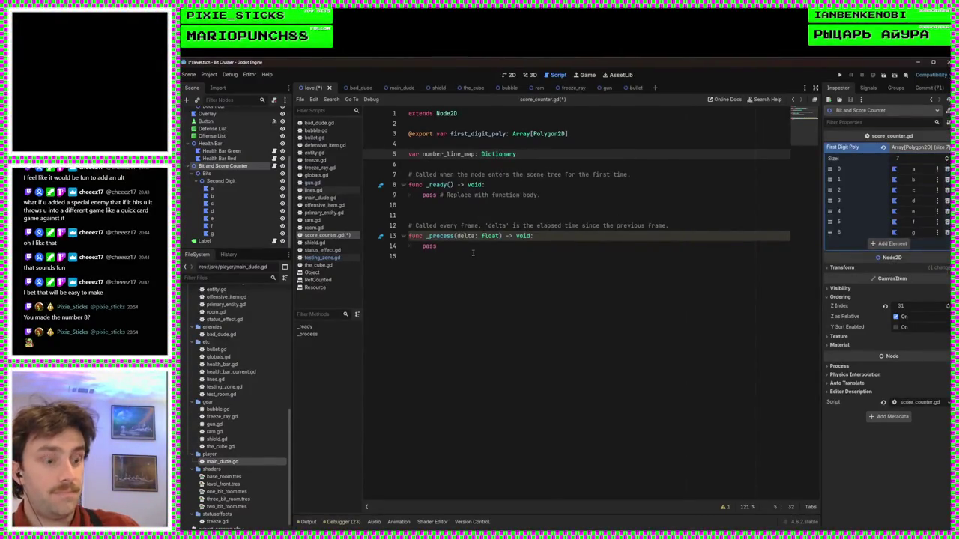
{"action": "type", "text": "["}
{"action": "key", "text": "BackSpace"}
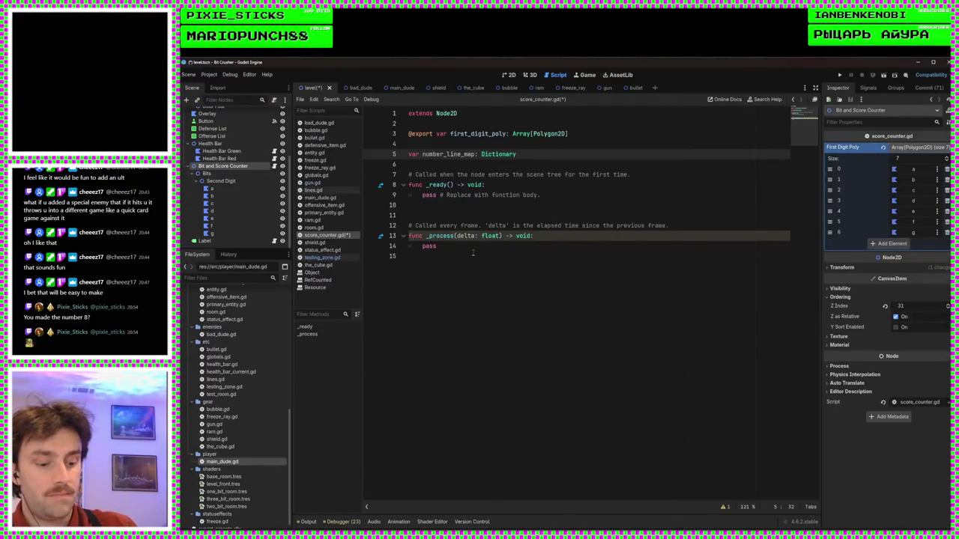
{"action": "type", "text": "["}
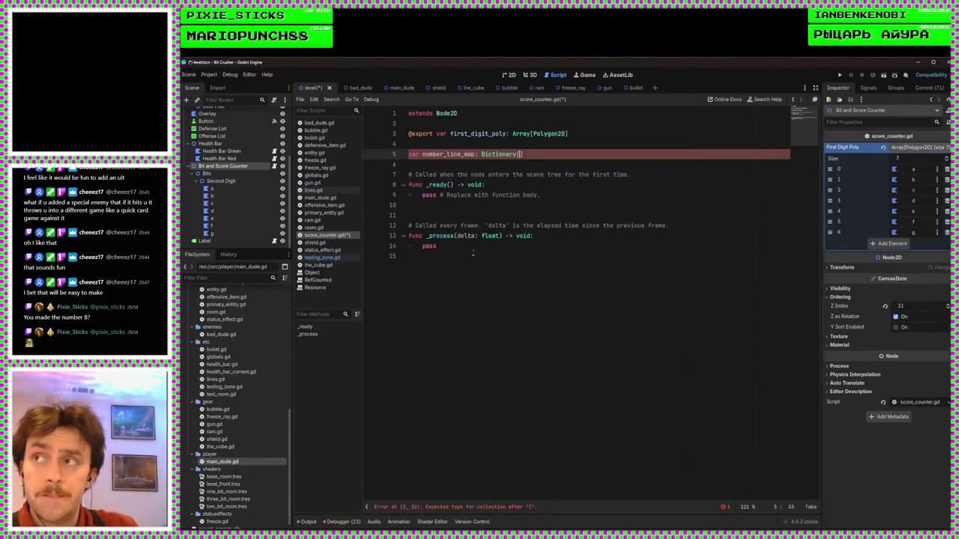
{"action": "type", "text": "int: oi"}
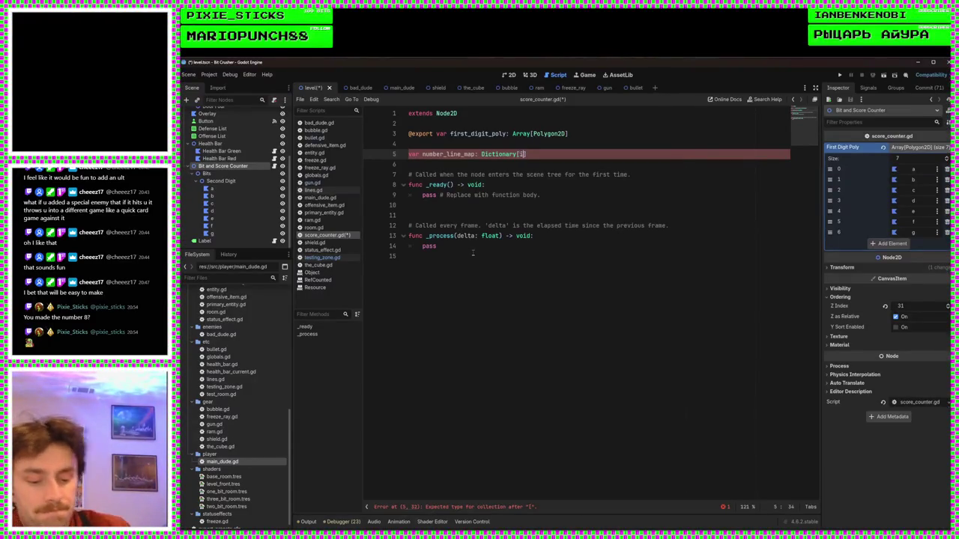
{"action": "key", "text": "BackSpace"}
{"action": "key", "text": "BackSpace"}
{"action": "type", "text": "int"}
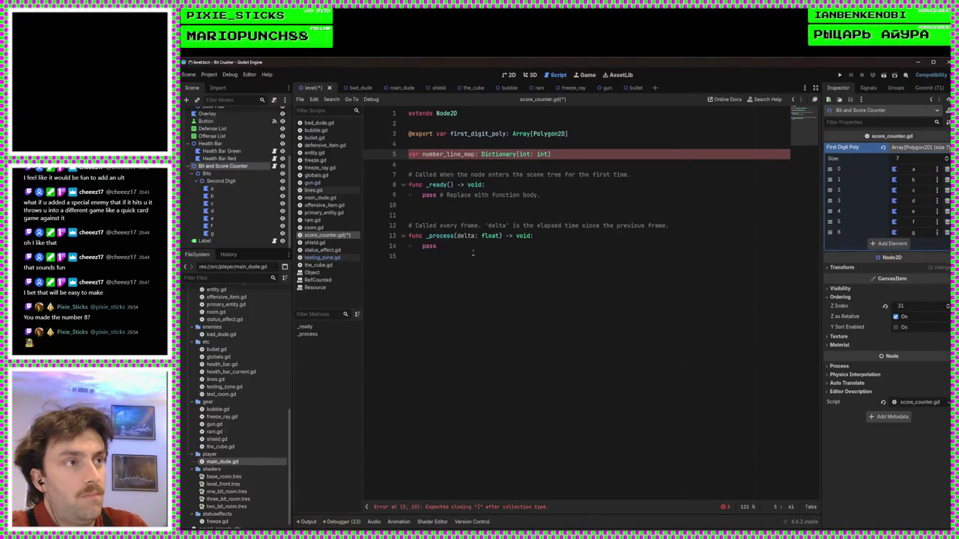
{"action": "key", "text": "BackSpace"}
{"action": "key", "text": "BackSpace"}
{"action": "key", "text": "BackSpace"}
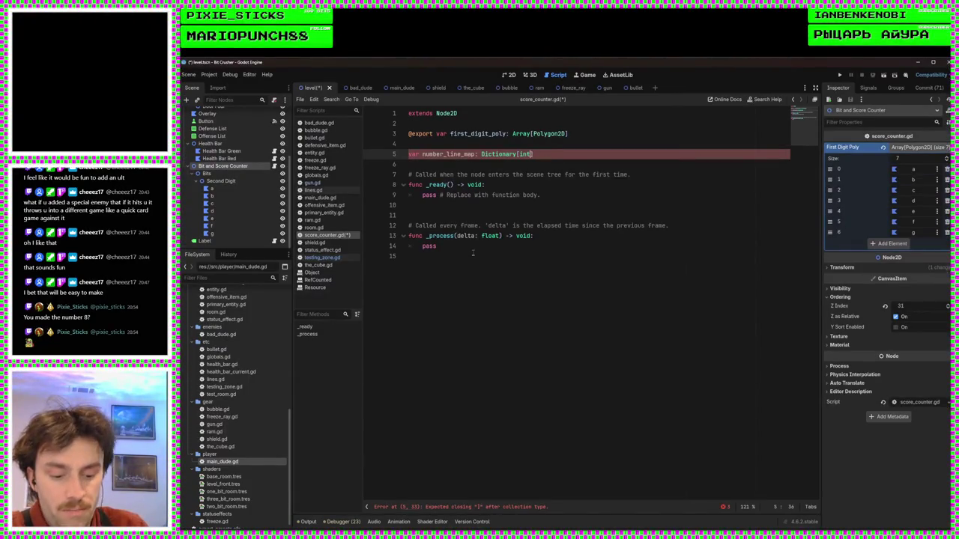
{"action": "type", "text": ", int"}
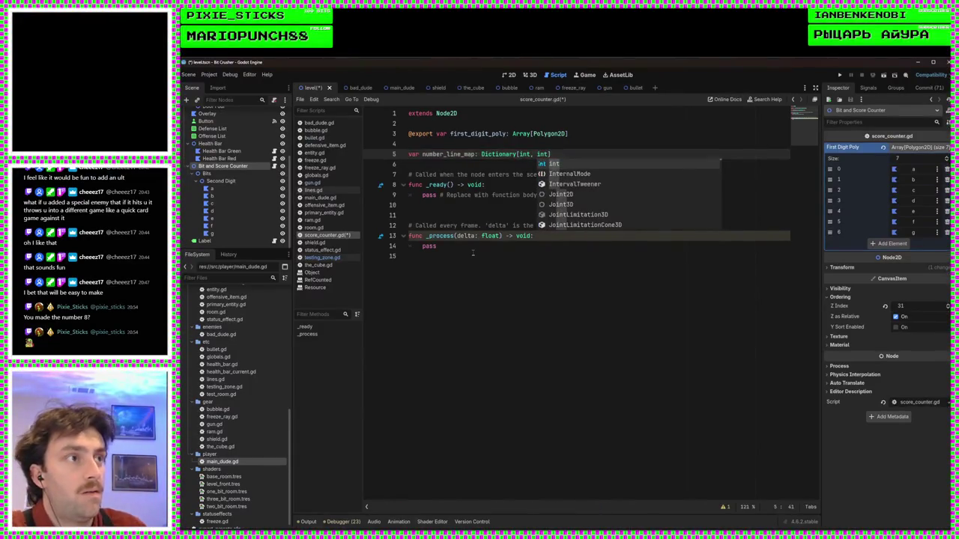
{"action": "type", "text": "]"}
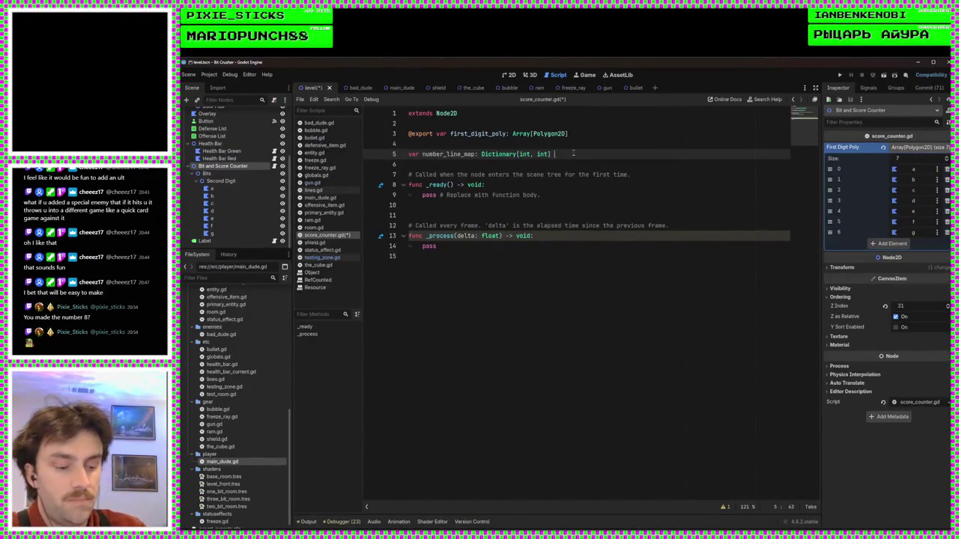
{"action": "type", "text": "= "}
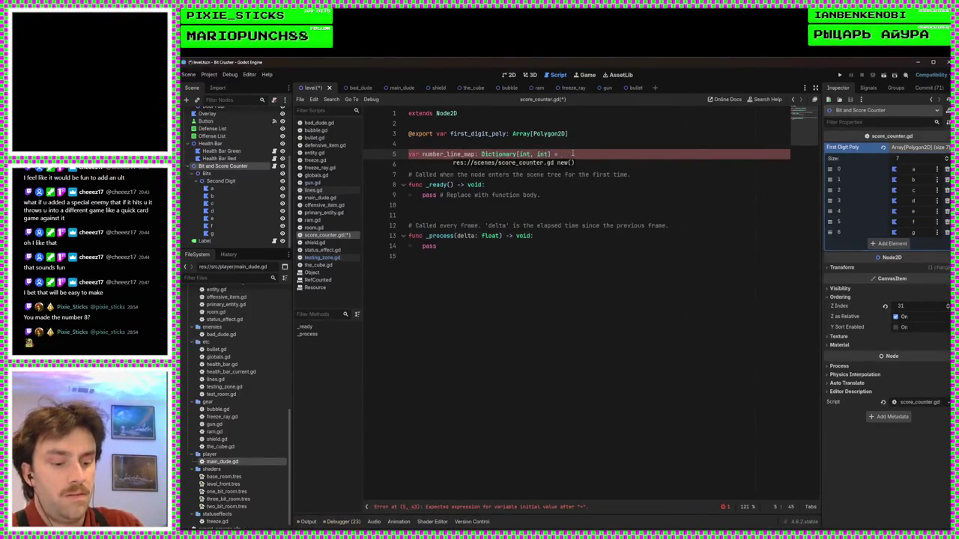
{"action": "type", "text": "{"}
{"action": "key", "text": "Return"}
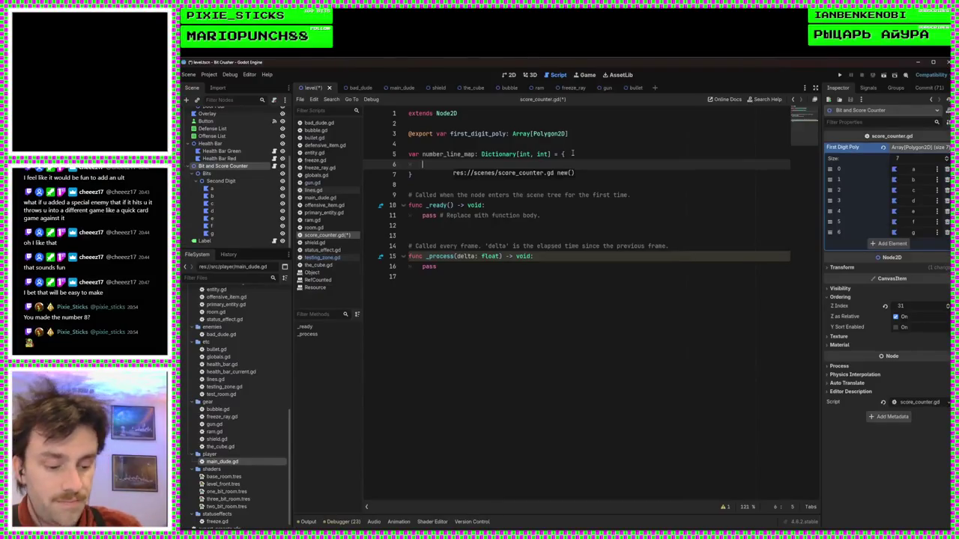
- Enter the first dictionary entry 0 :0x1 inside number_line_map's braces
{"action": "type", "text": "0 :"}
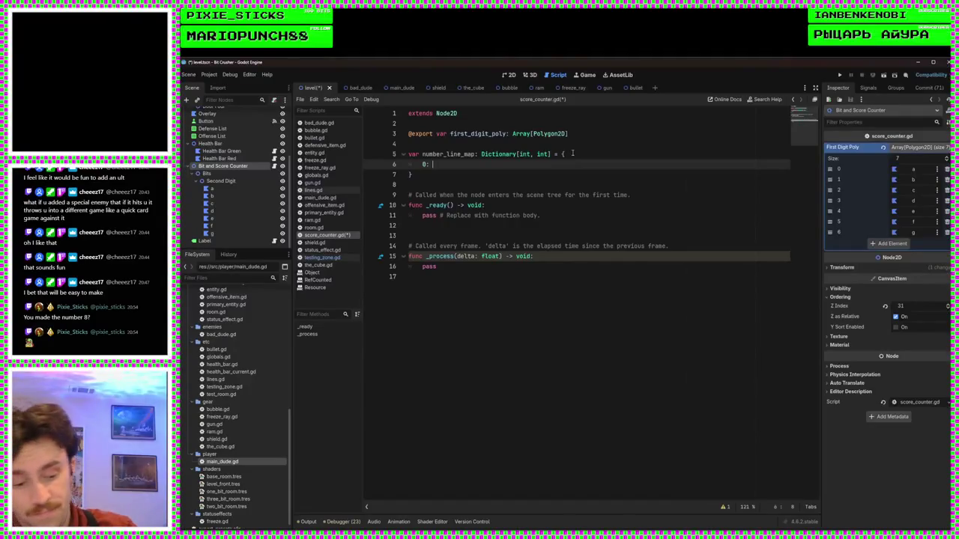
{"action": "type", "text": "0x1"}
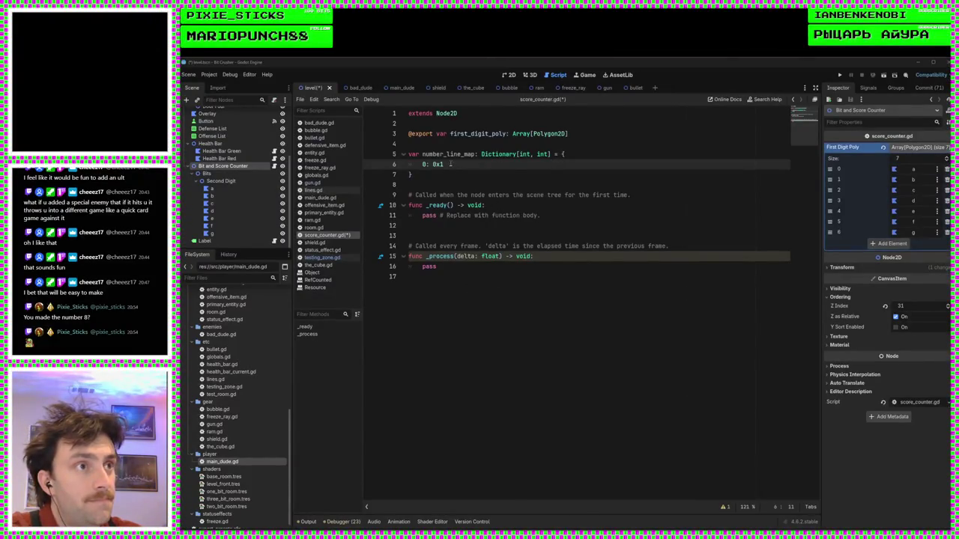
- Change digit 0's mask to 0b1111110 and add masks 0b1100000 and 0b101111 for digits 1 and 2
{"action": "key", "text": "BackSpace"}
{"action": "key", "text": "BackSpace"}
{"action": "type", "text": "b"}
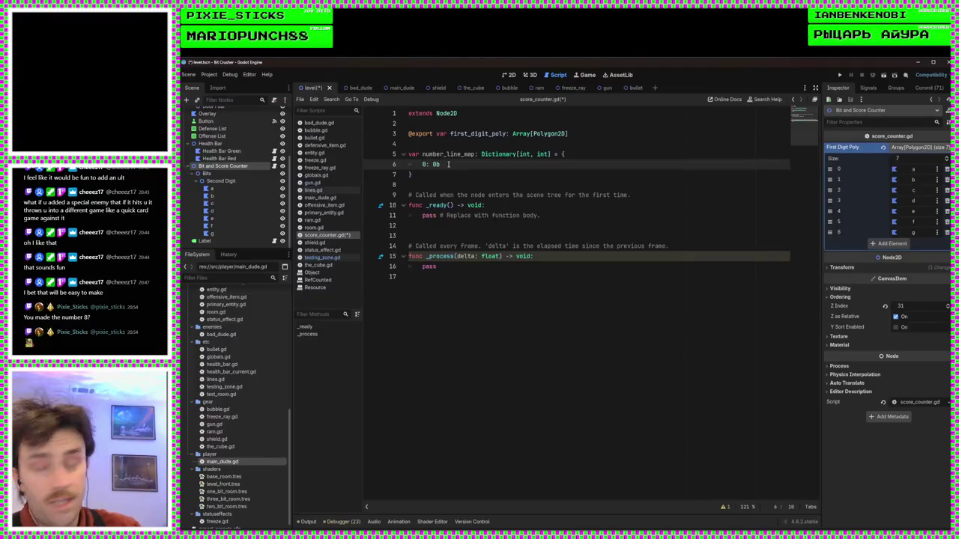
{"action": "type", "text": "1111110"}
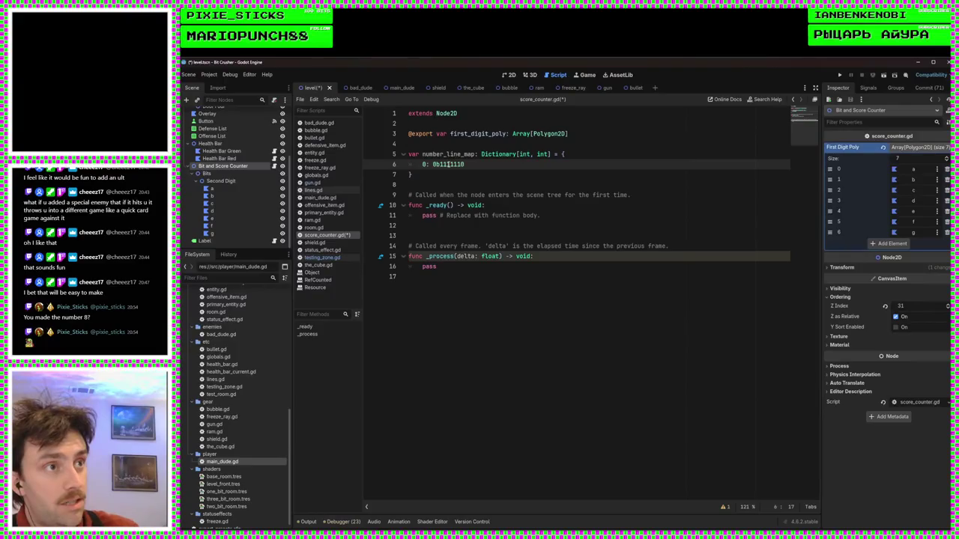
{"action": "type", "text": ","}
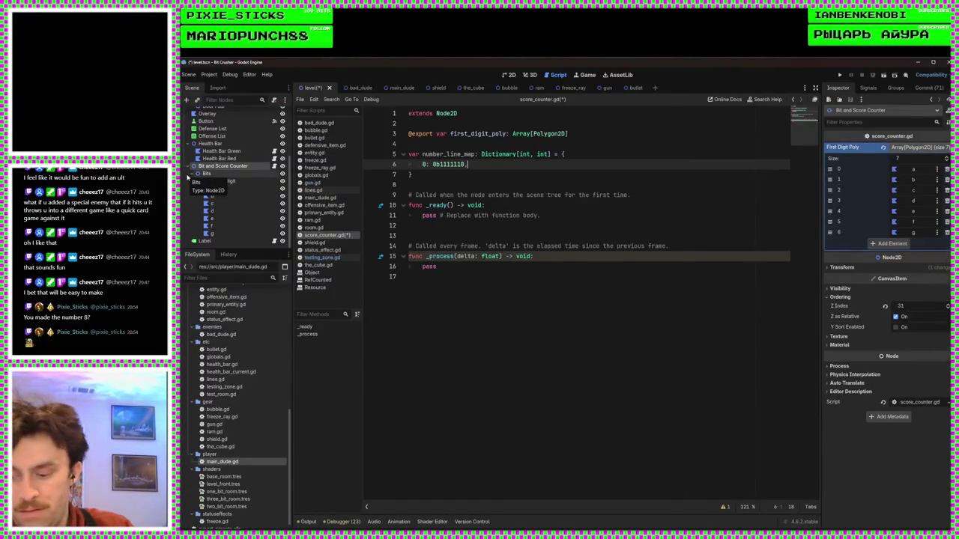
{"action": "key", "text": "Return"}
{"action": "type", "text": "2:"}
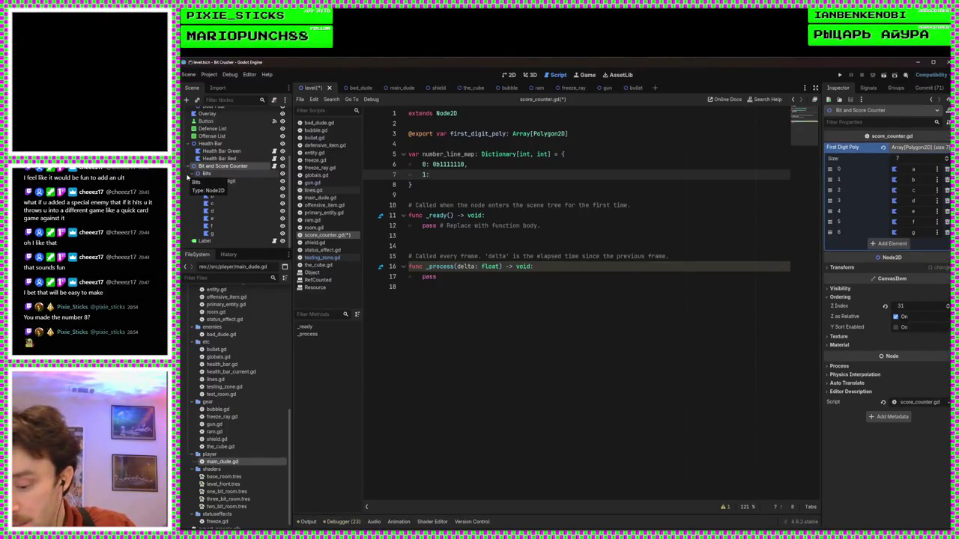
{"action": "type", "text": "0b1100000"}
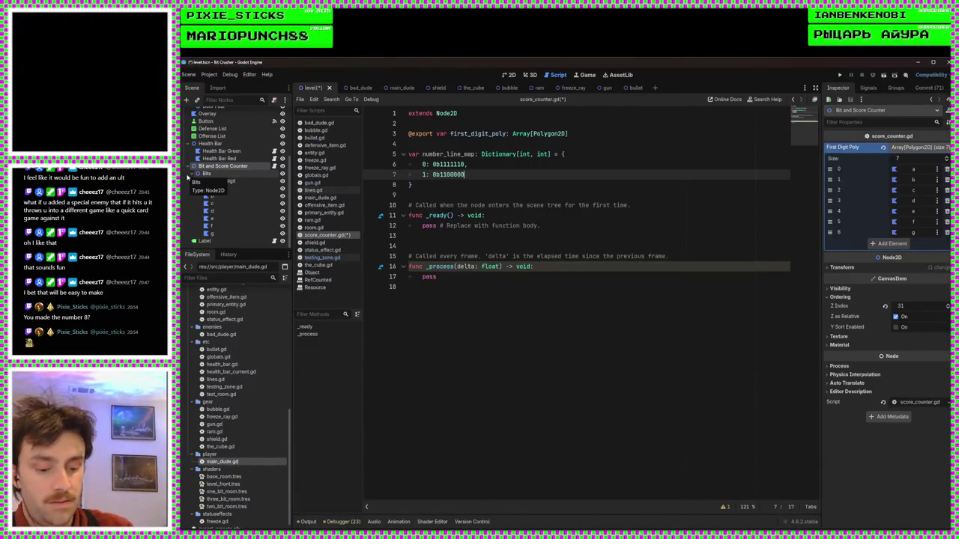
{"action": "type", "text": ","}
{"action": "key", "text": "Return"}
{"action": "type", "text": "2: "}
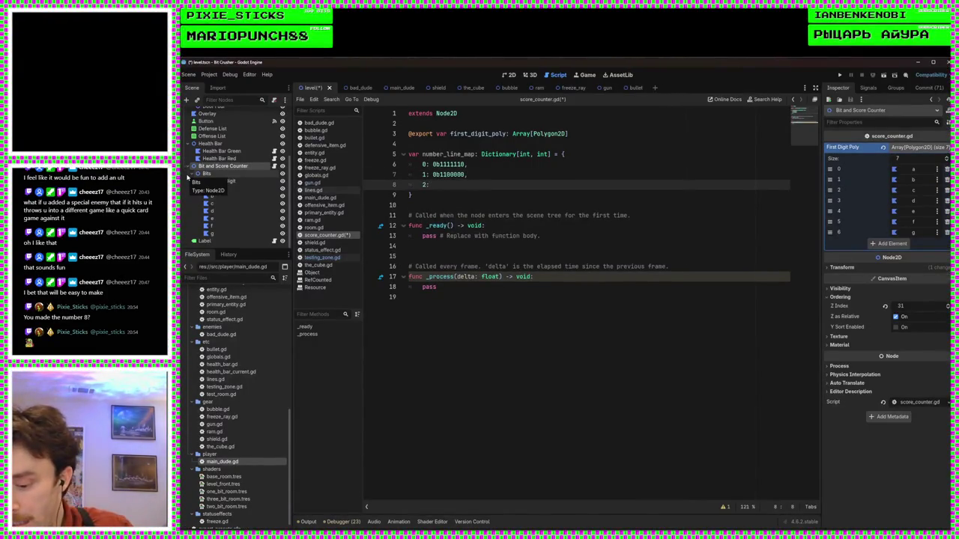
{"action": "type", "text": "0b10"}
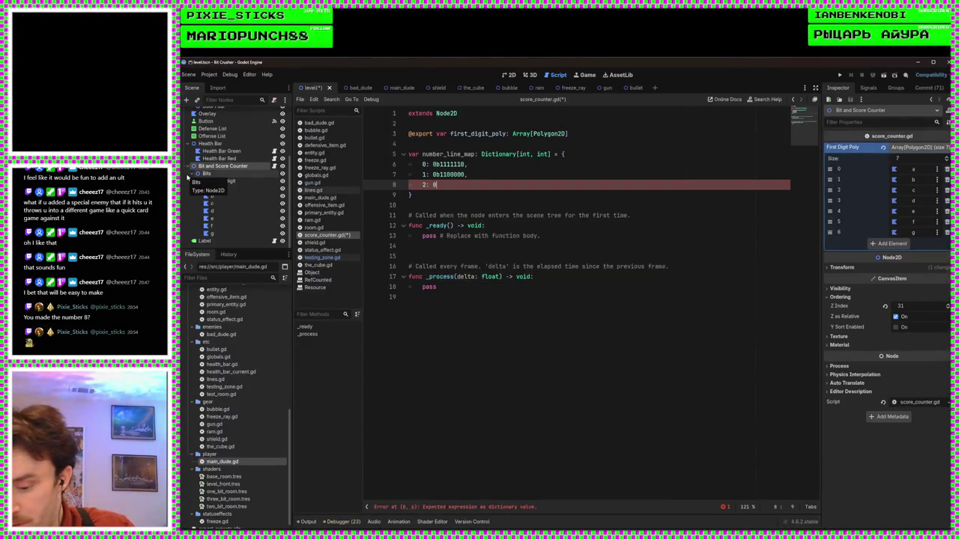
{"action": "type", "text": "1111"}
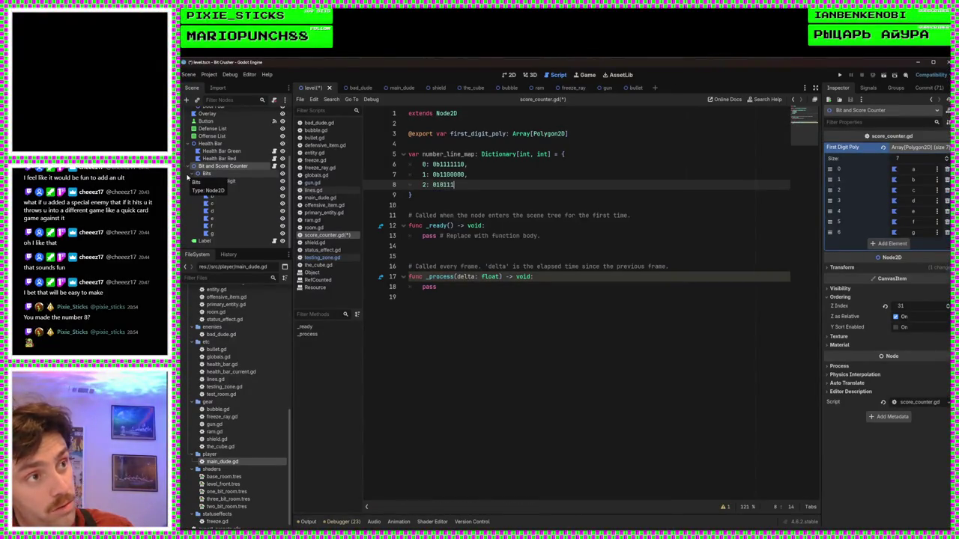
{"action": "type", "text": ","}
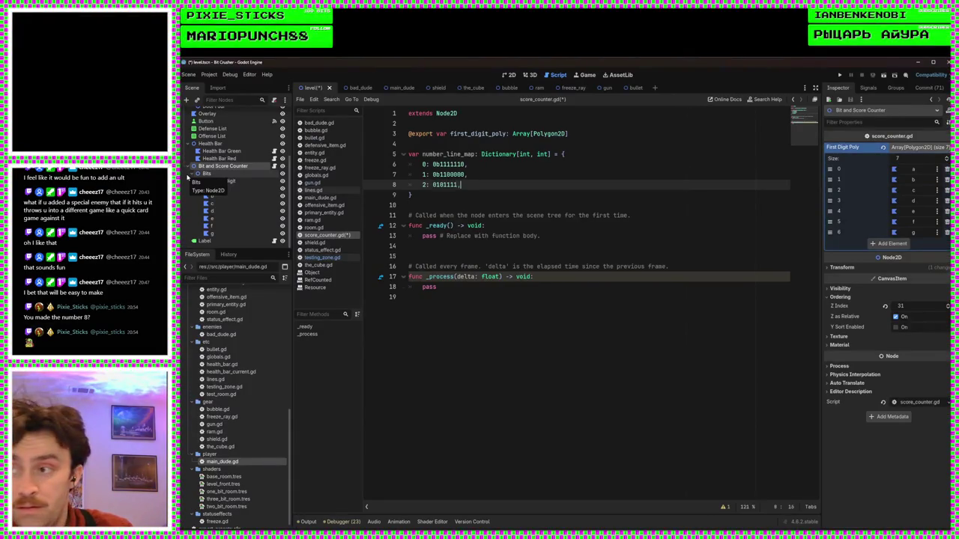
- Add digit 3 (1100011) and digit 4 (0b1001101), adding missing 0b prefixes to digits 2 and 3
{"action": "key", "text": "Return"}
{"action": "type", "text": "3: "}
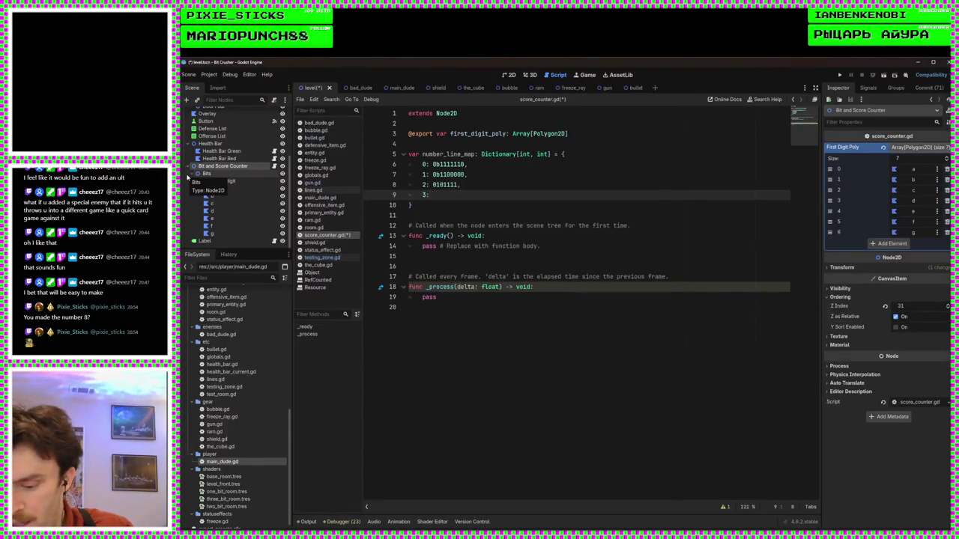
{"action": "type", "text": "1100011"}
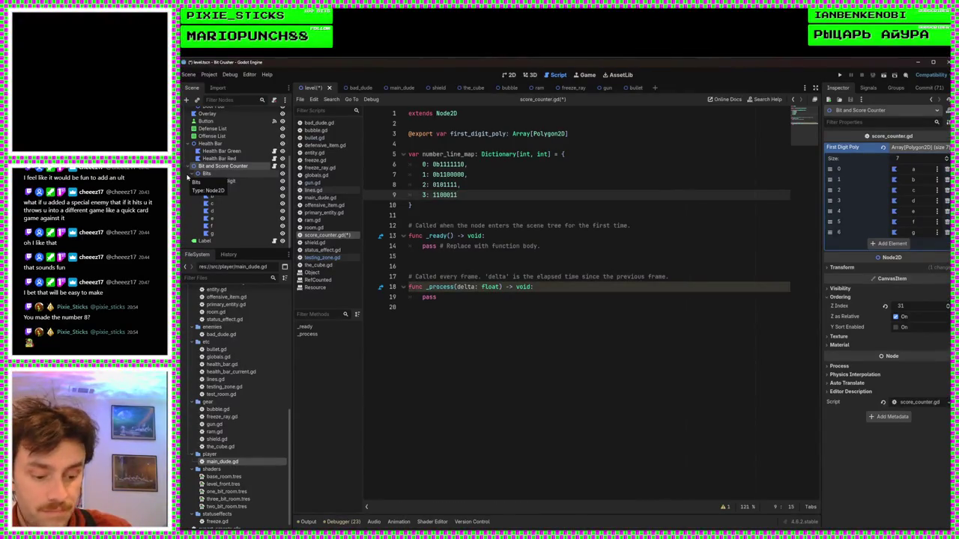
{"action": "type", "text": ","}
{"action": "key", "text": "Return"}
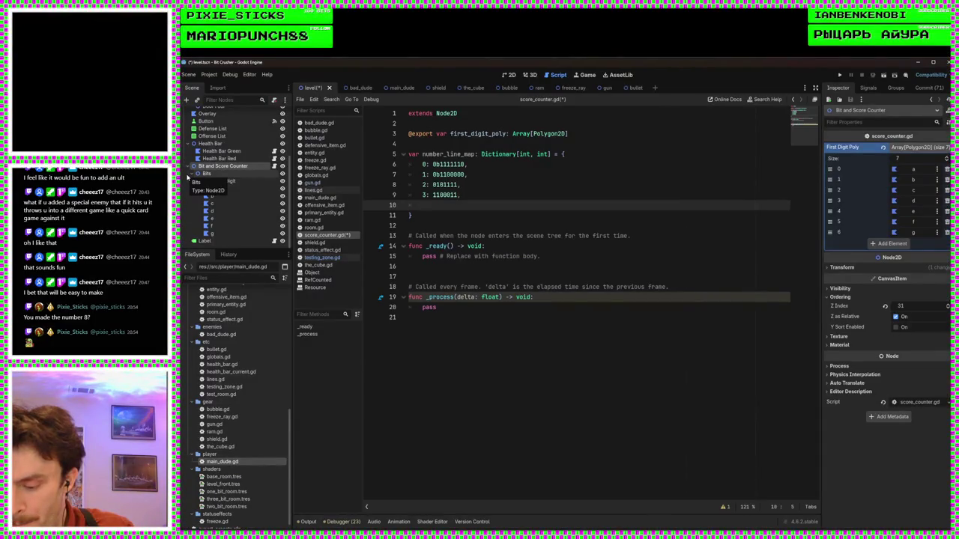
{"action": "type", "text": "1"}
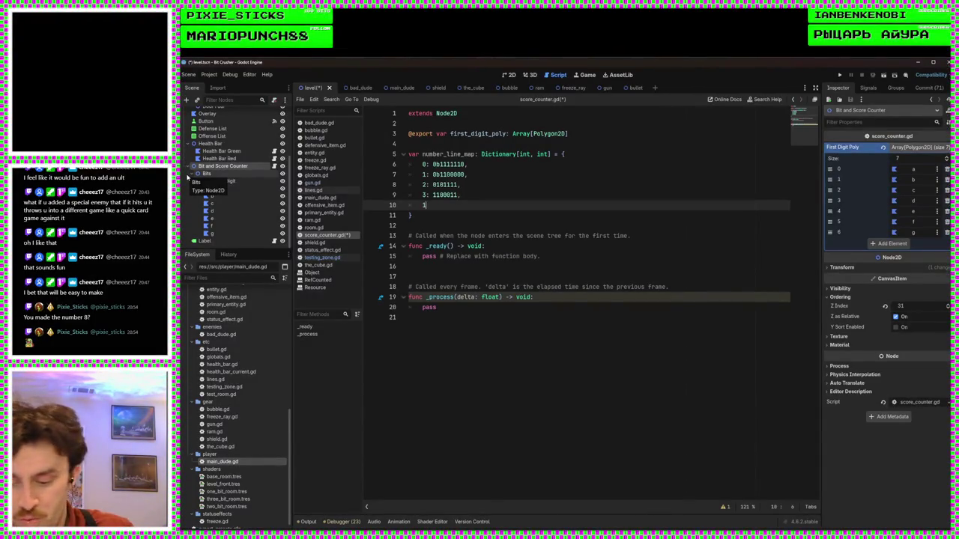
{"action": "key", "text": "BackSpace"}
{"action": "type", "text": "4:"}
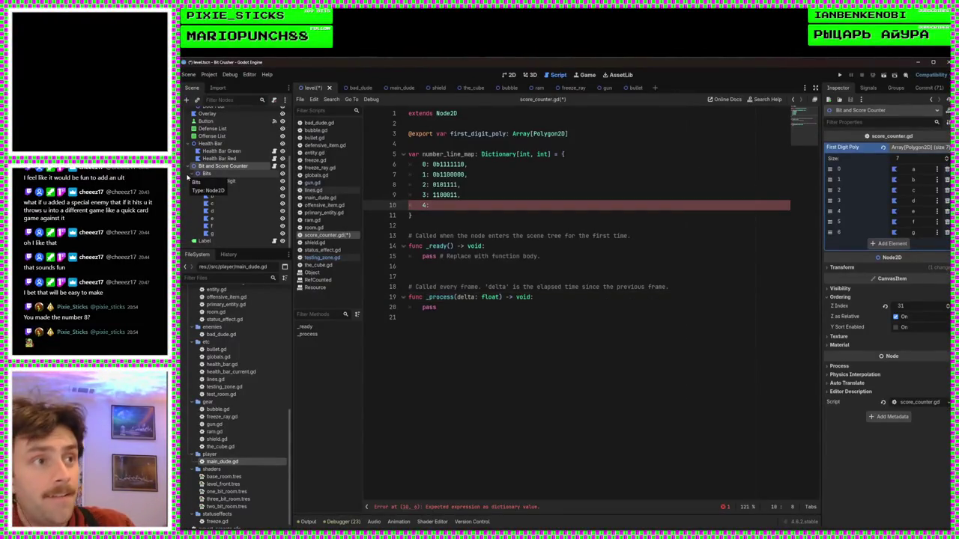
{"action": "key", "text": "Up"}
{"action": "key", "text": "Up"}
{"action": "type", "text": "0b"}
{"action": "key", "text": "Down"}
{"action": "key", "text": "Left"}
{"action": "key", "text": "Left"}
{"action": "type", "text": "0b"}
{"action": "key", "text": "Down"}
{"action": "type", "text": "0b"}
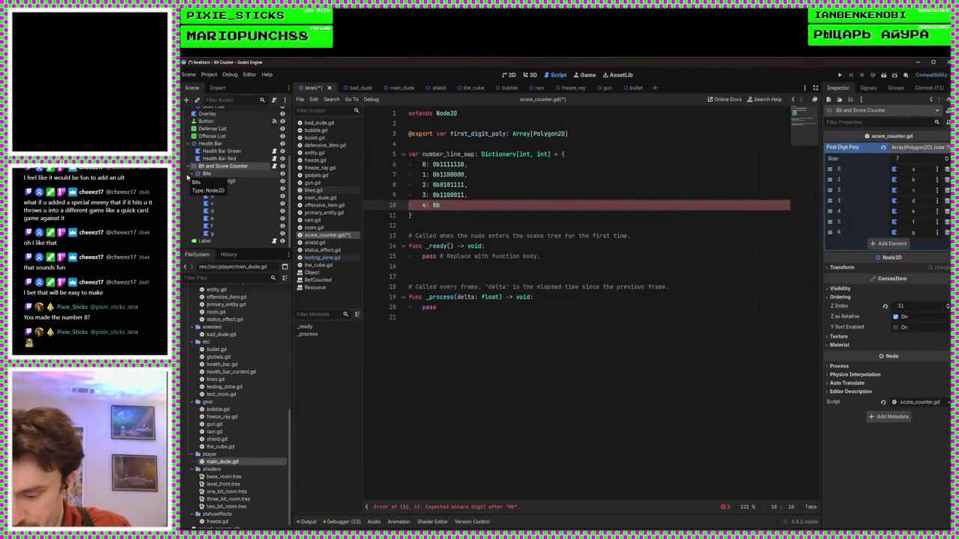
{"action": "type", "text": "10011"}
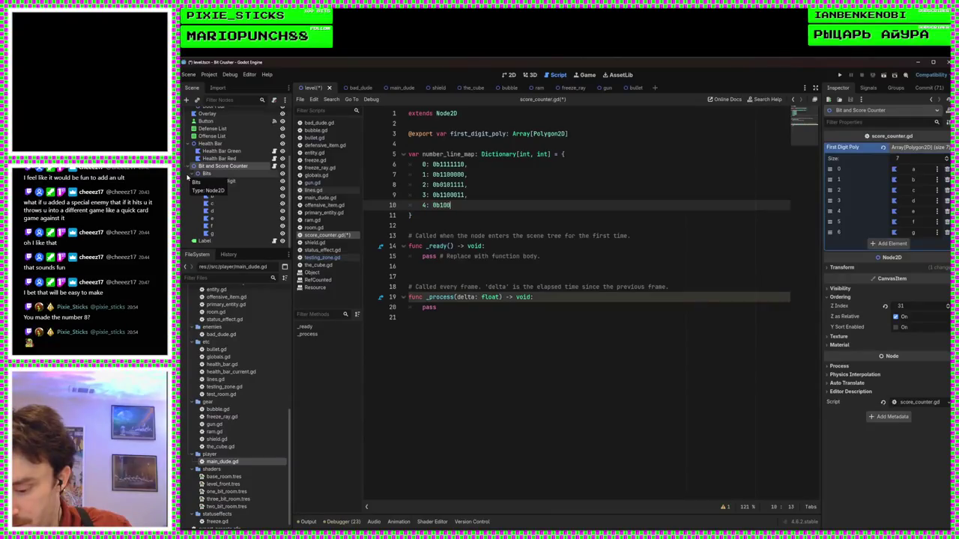
{"action": "type", "text": "01"}
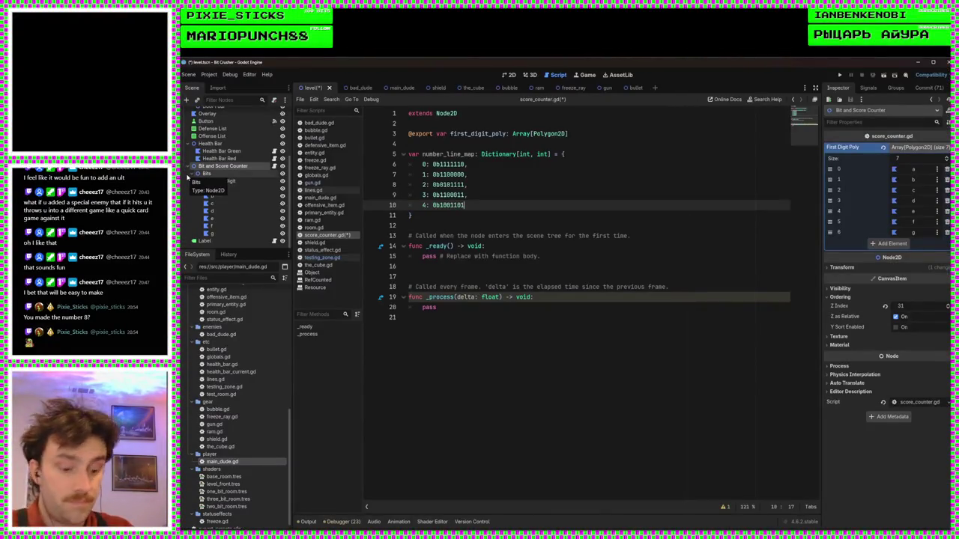
{"action": "type", "text": ","}
- Add digits 5–8 as 0b1011011, 0b1111011, 0b0001110 and 0b1111111
{"action": "key", "text": "Return"}
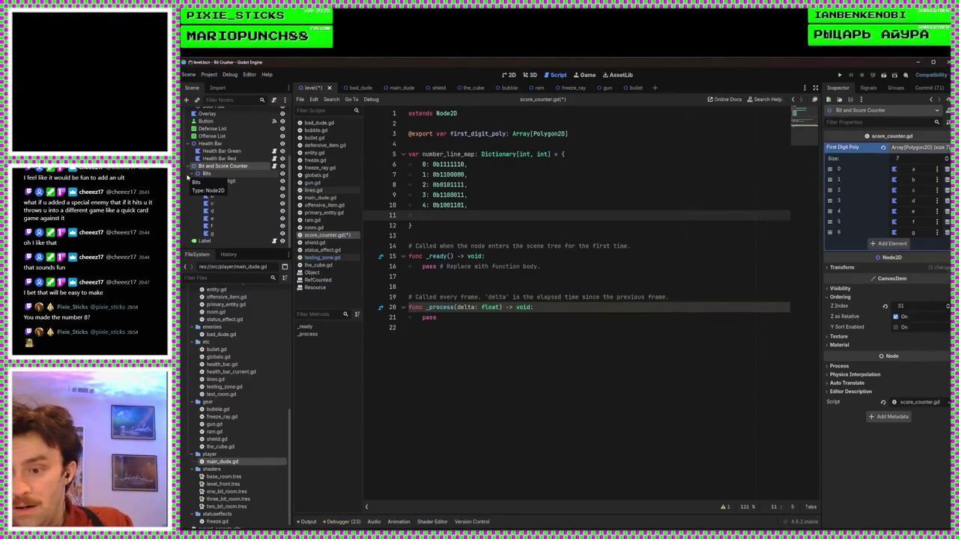
{"action": "type", "text": "5: "}
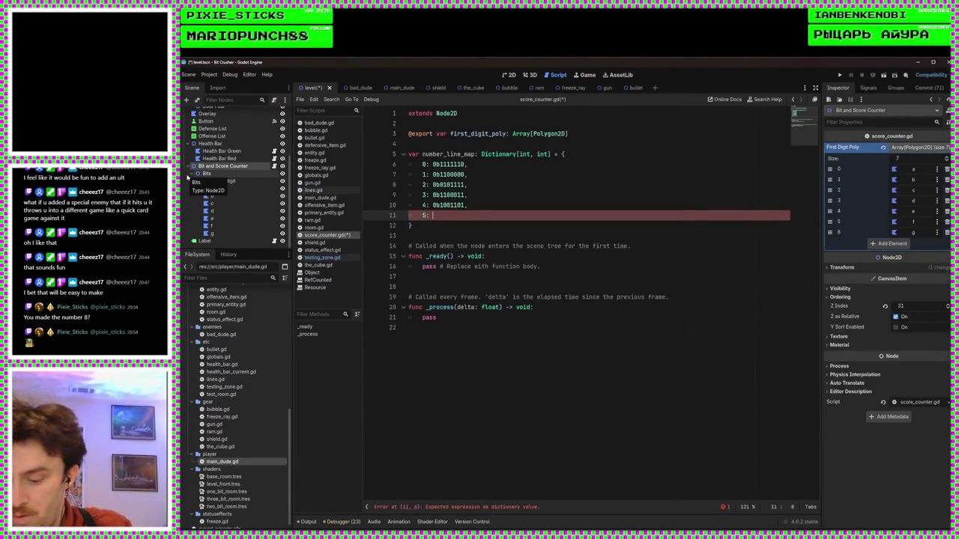
{"action": "type", "text": "1011011"}
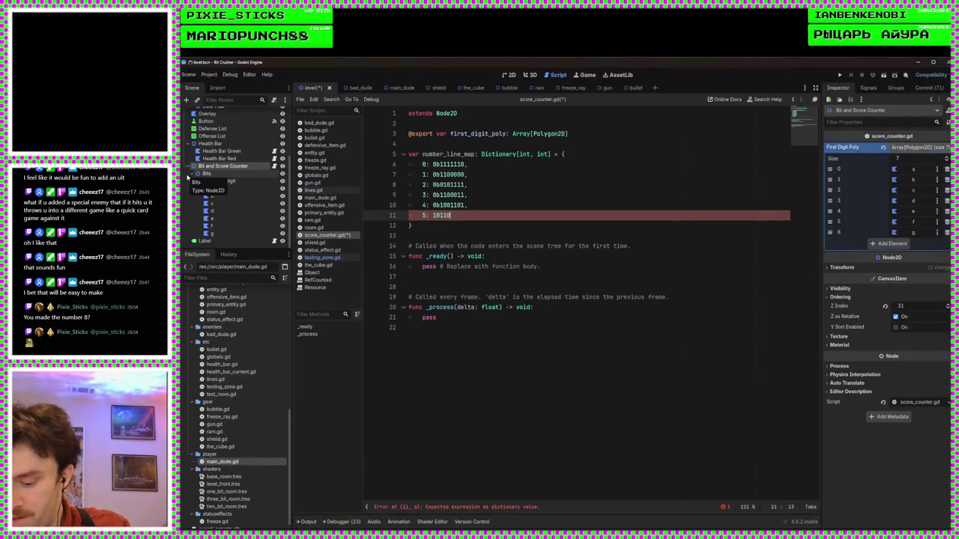
{"action": "type", "text": ","}
{"action": "key", "text": "Return"}
{"action": "type", "text": "6:"}
{"action": "key", "text": "Up"}
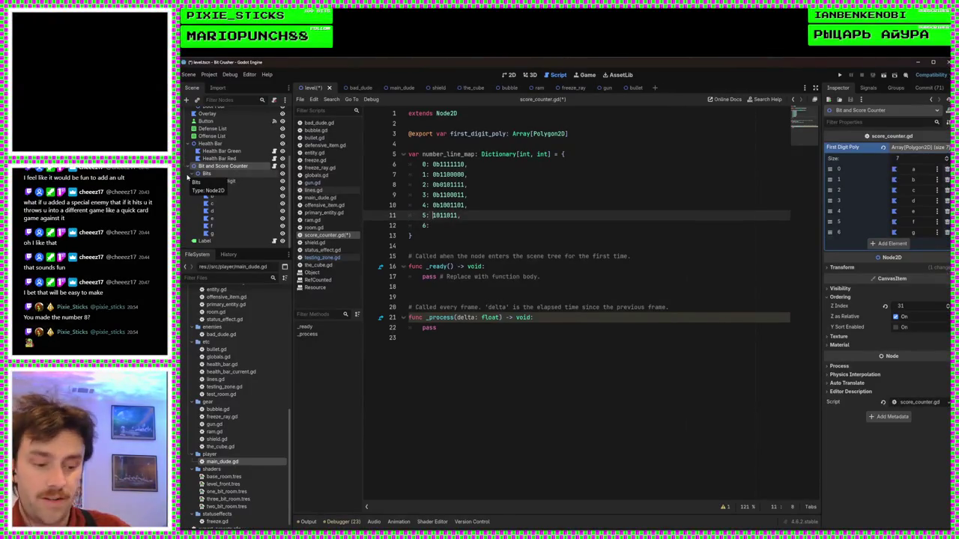
{"action": "type", "text": "0b"}
{"action": "key", "text": "Down"}
{"action": "type", "text": "0b"}
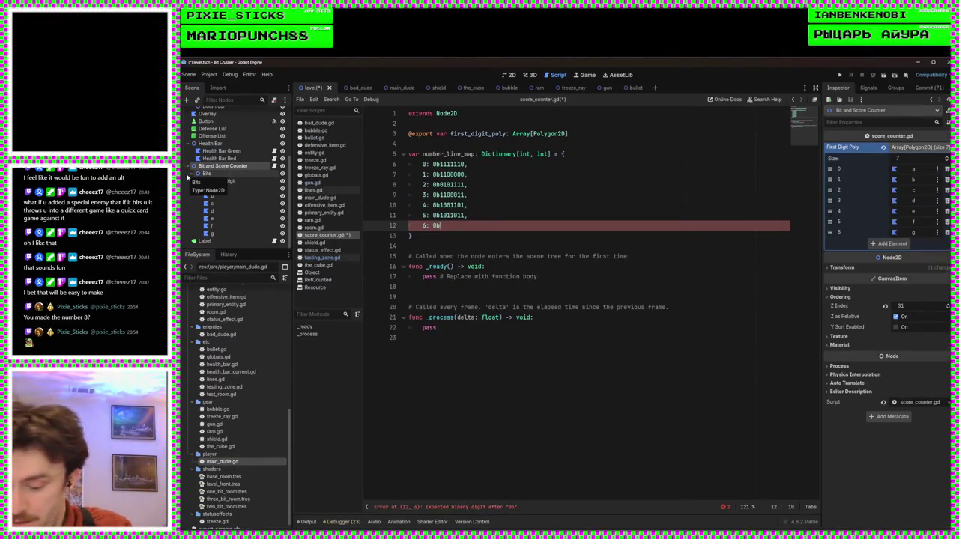
{"action": "type", "text": "1111011"}
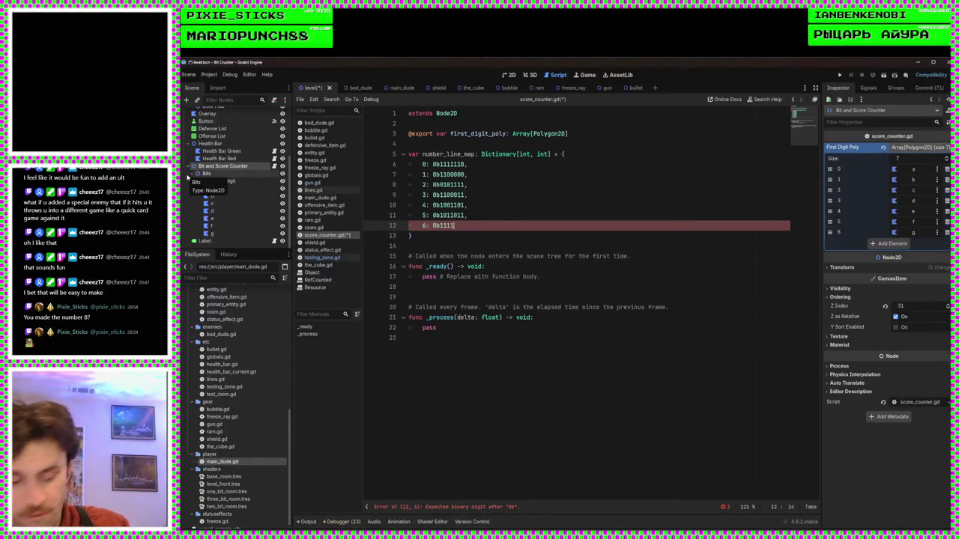
{"action": "type", "text": ","}
{"action": "key", "text": "Return"}
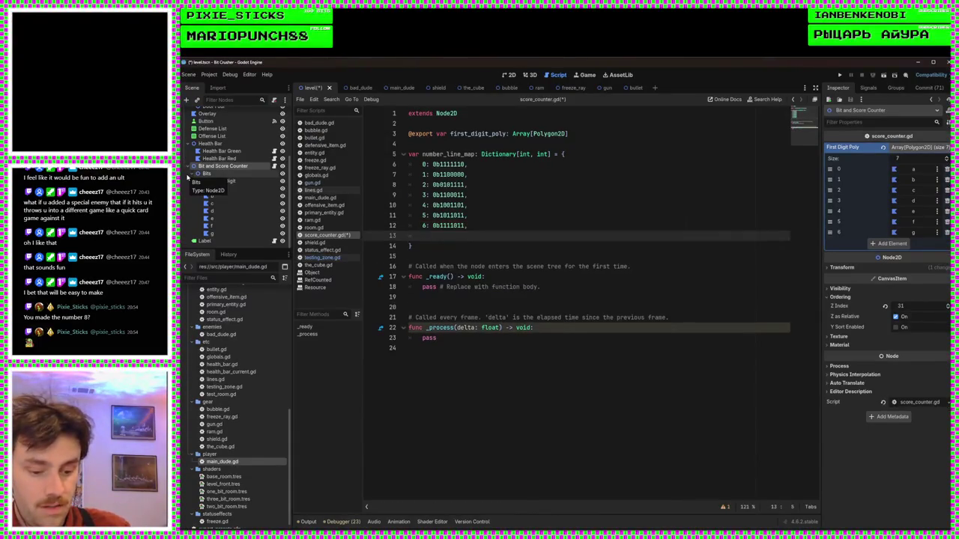
{"action": "type", "text": "7: 0b"}
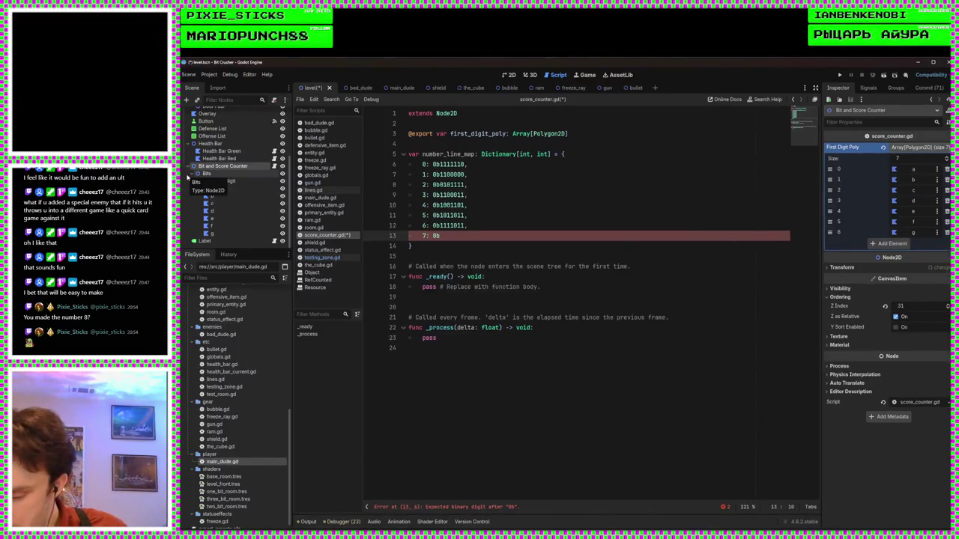
{"action": "type", "text": "0001110"}
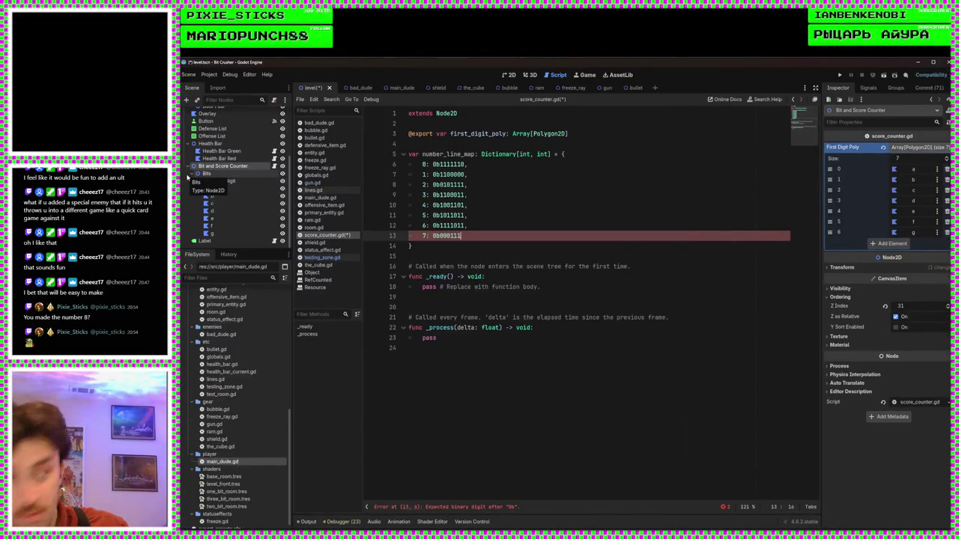
{"action": "type", "text": ","}
{"action": "key", "text": "Return"}
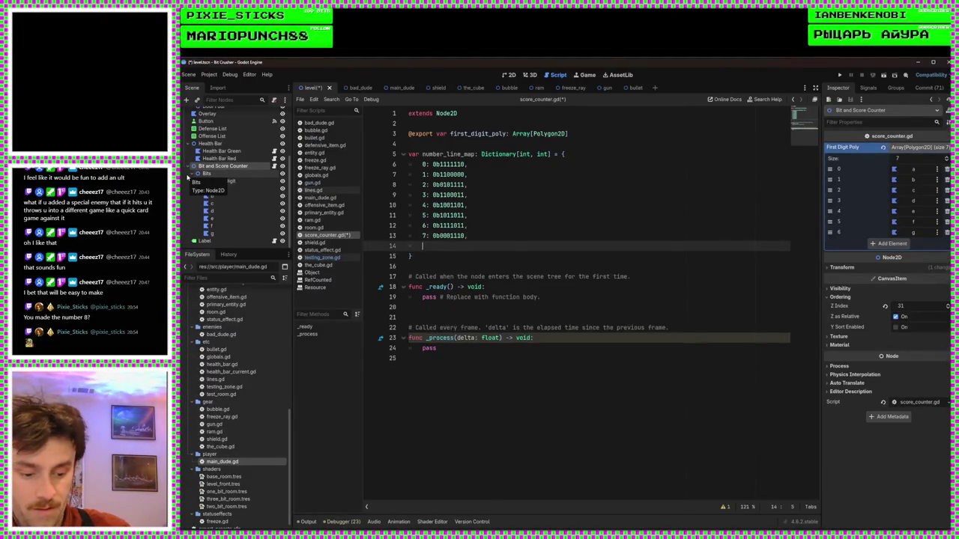
{"action": "type", "text": "8: 0b"}
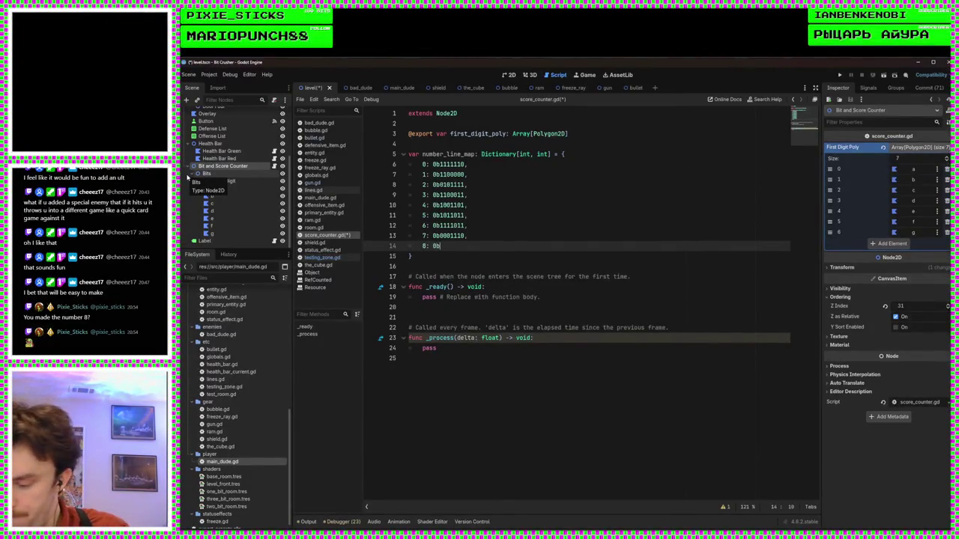
{"action": "type", "text": "1111111"}
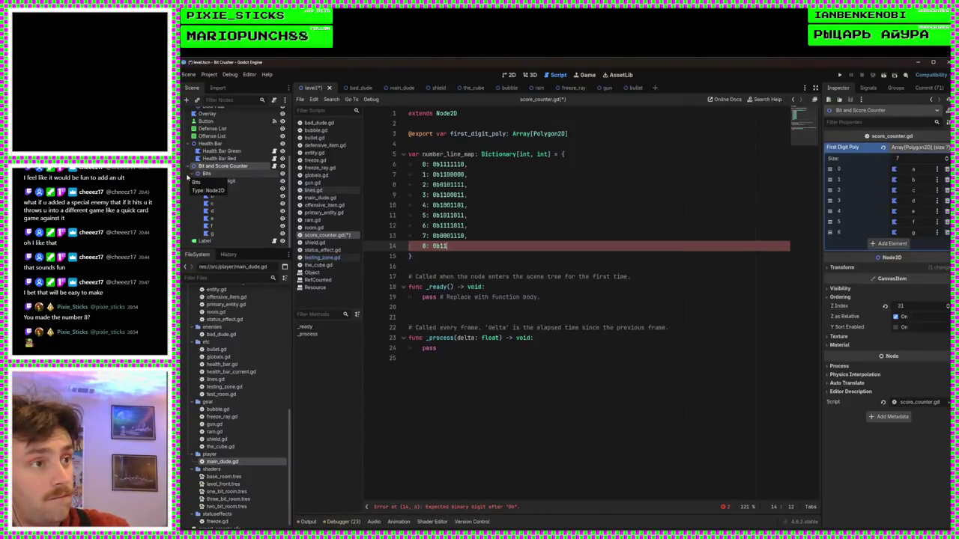
{"action": "type", "text": ","}
- Add digit 9 as 0b1011111 and save score_counter.gd
{"action": "key", "text": "Return"}
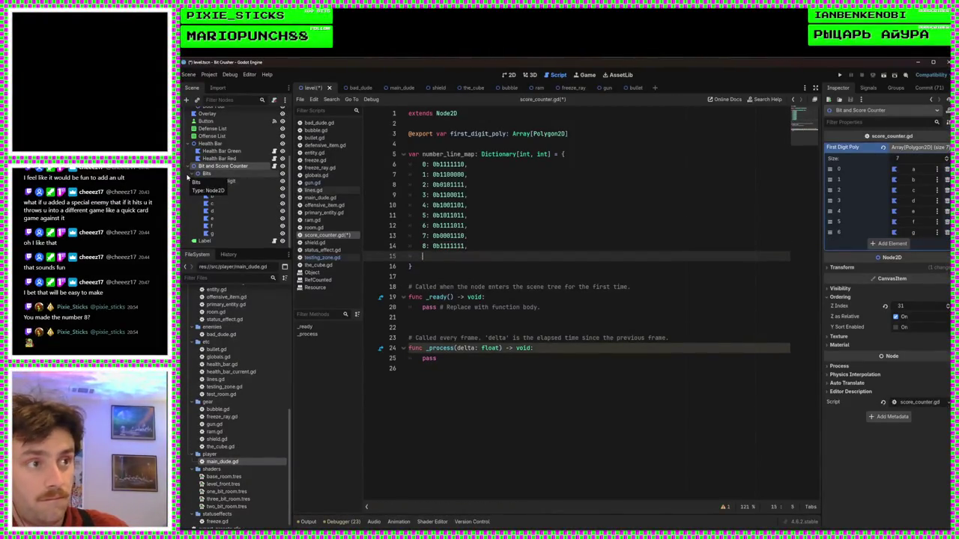
{"action": "type", "text": "9: "}
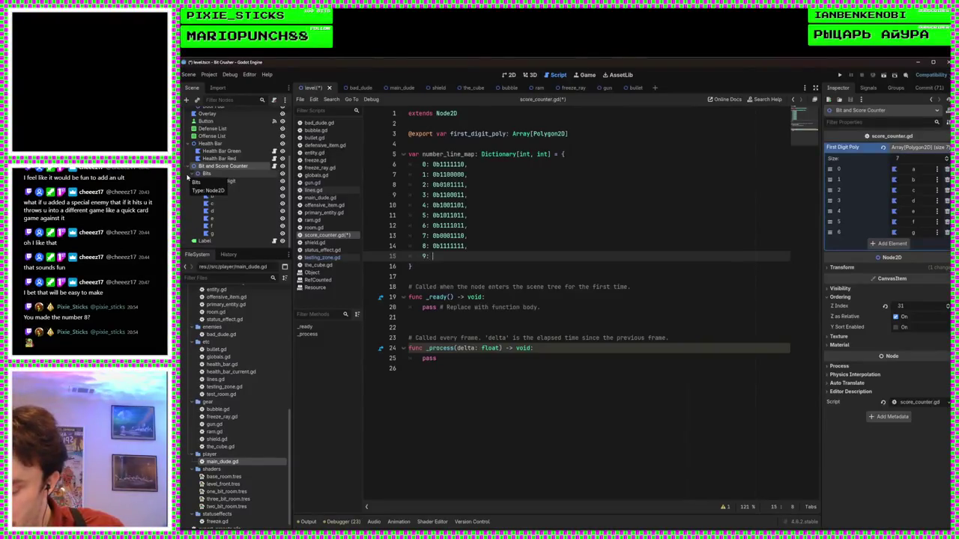
{"action": "type", "text": "1011111"}
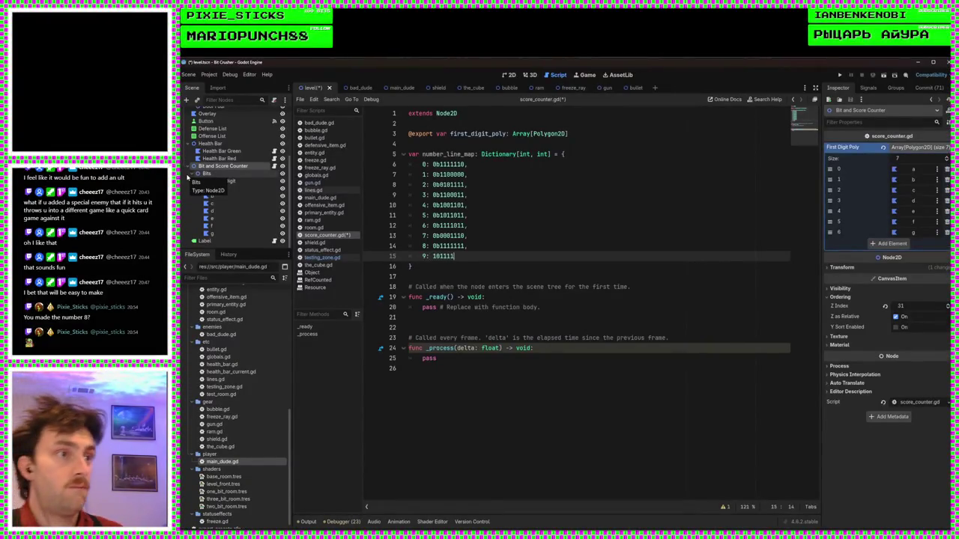
{"action": "left_click", "coordinate": [433, 256]}
{"action": "type", "text": "0b"}
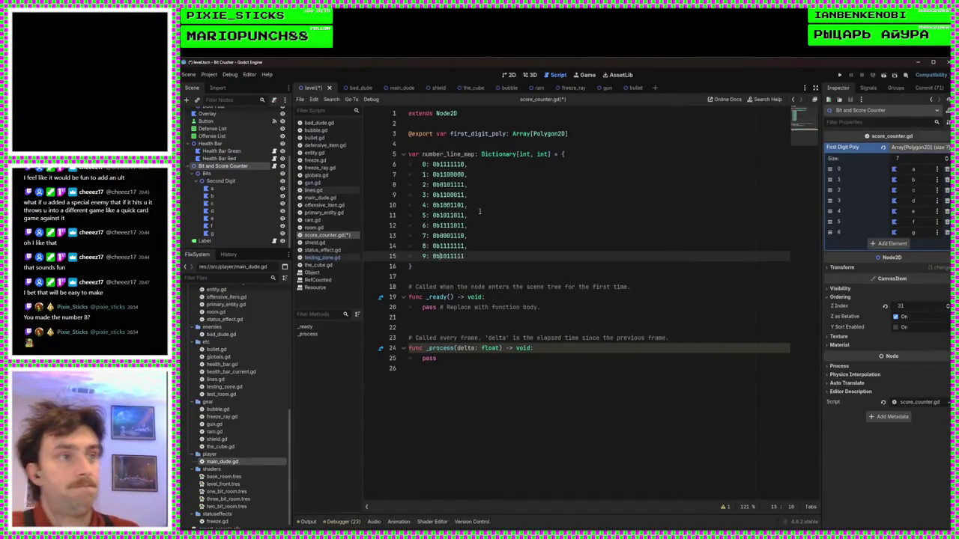
{"action": "left_click", "coordinate": [500, 266]}
{"action": "key", "text": "ctrl+s"}
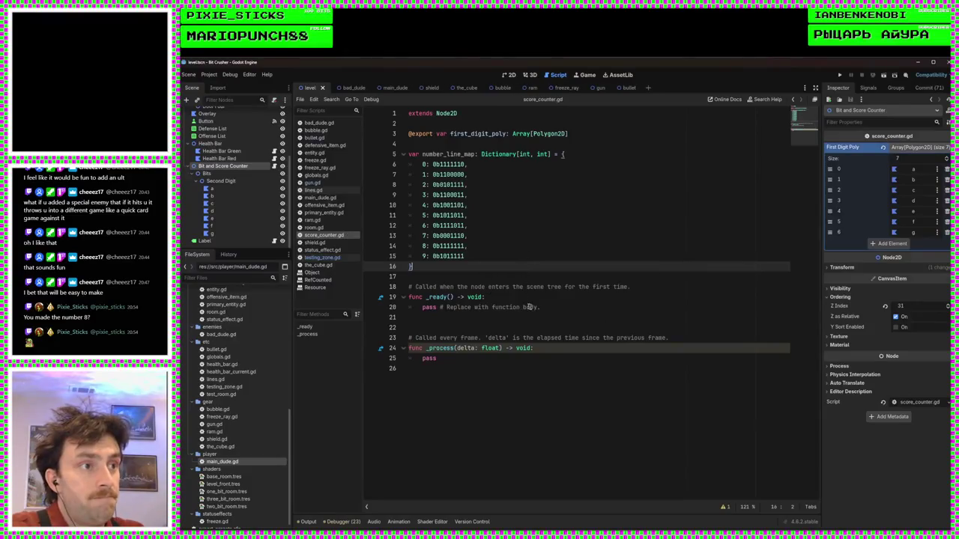
- Remove a surplus blank line and add blank space below number_line_map's closing brace
{"action": "left_click", "coordinate": [528, 306]}
{"action": "left_click", "coordinate": [519, 296]}
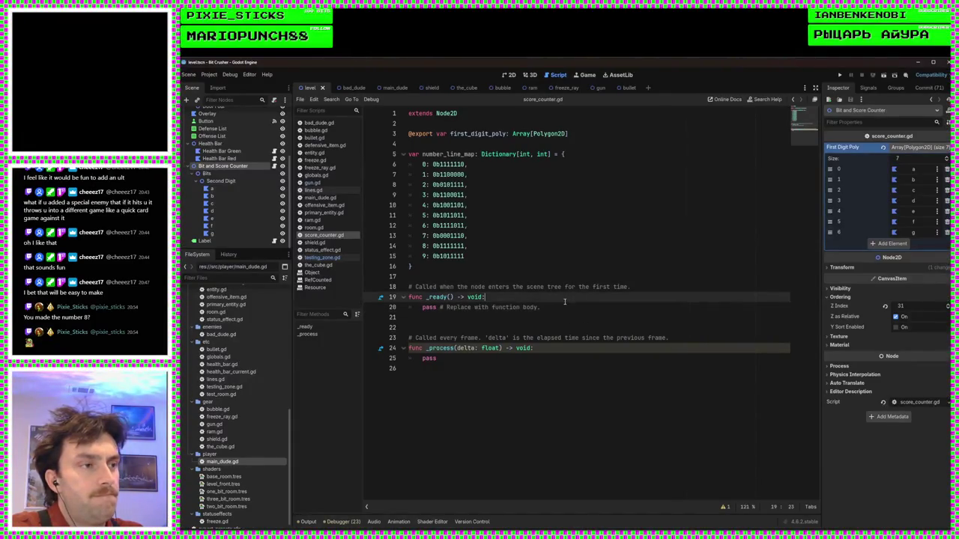
{"action": "left_click", "coordinate": [563, 302]}
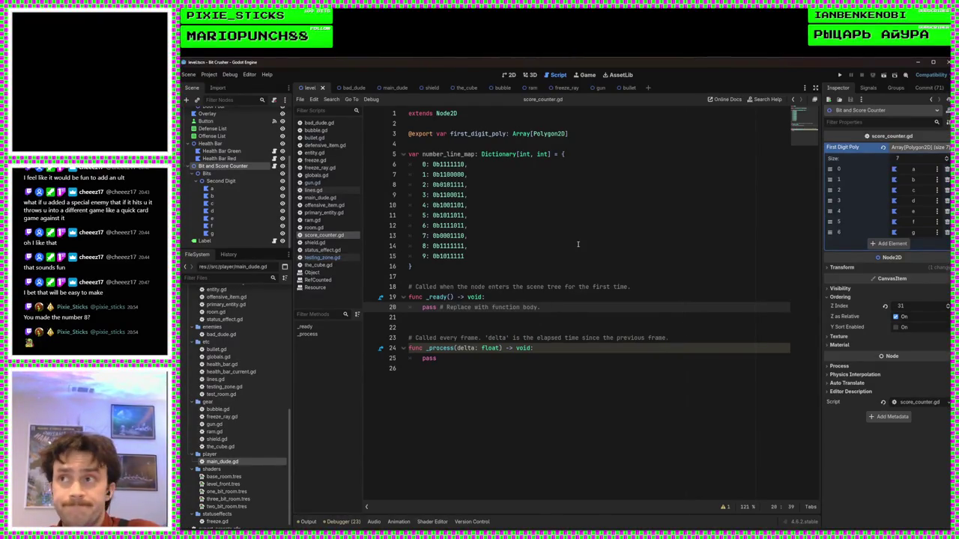
{"action": "left_click", "coordinate": [517, 293]}
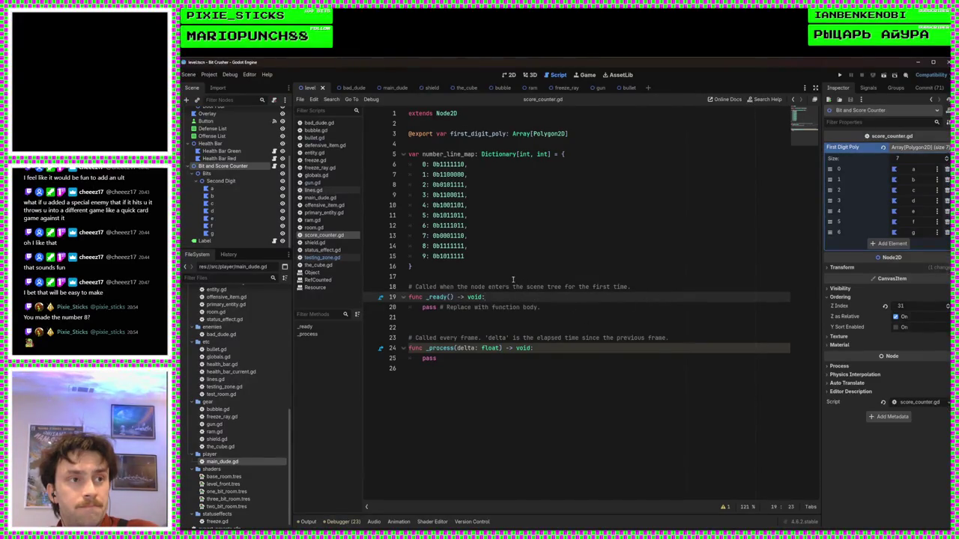
{"action": "left_click", "coordinate": [463, 316]}
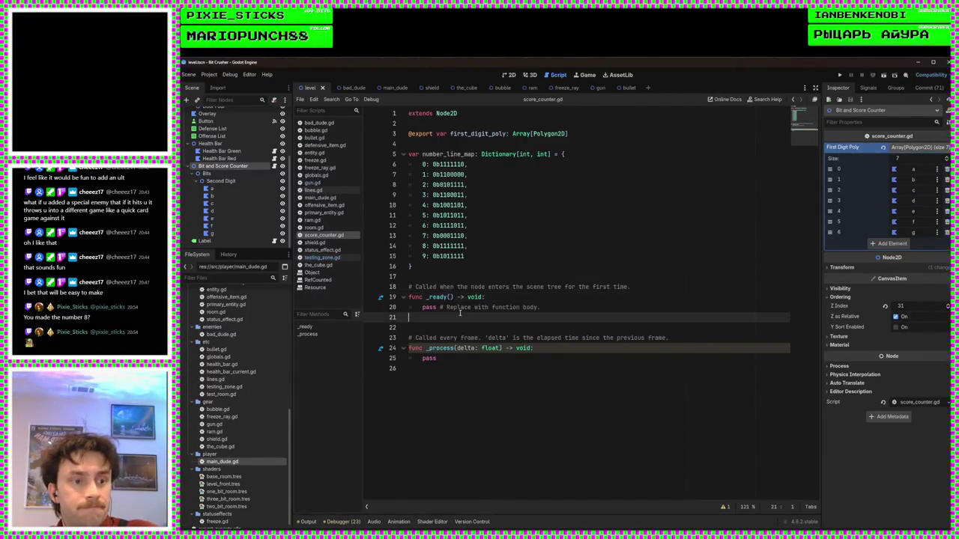
{"action": "key", "text": "BackSpace"}
{"action": "left_click", "coordinate": [482, 275]}
{"action": "key", "text": "Return"}
{"action": "key", "text": "Return"}
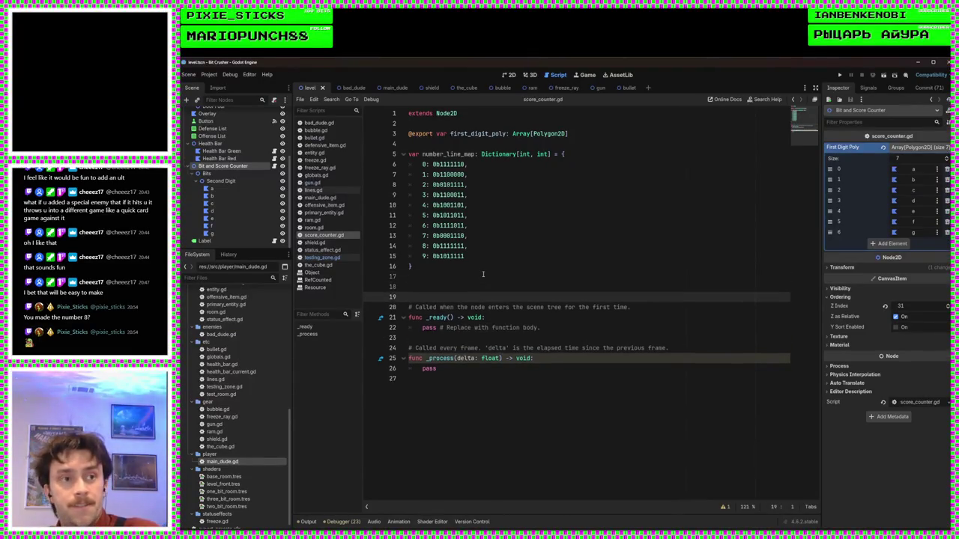
- Write the signature func display_digit(digit: int, value: int) -> void: on line 18
{"action": "key", "text": "Up"}
{"action": "type", "text": "func"}
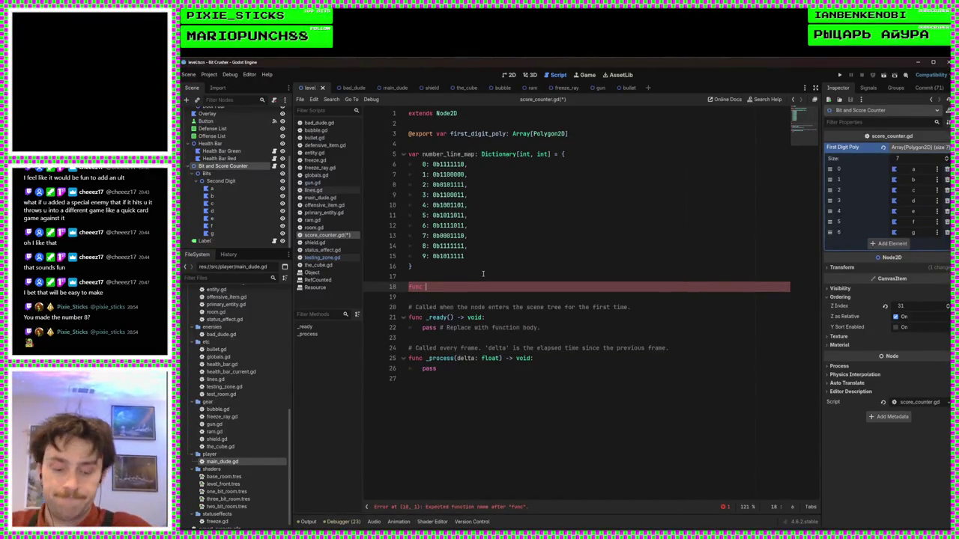
{"action": "type", "text": "isplay_"}
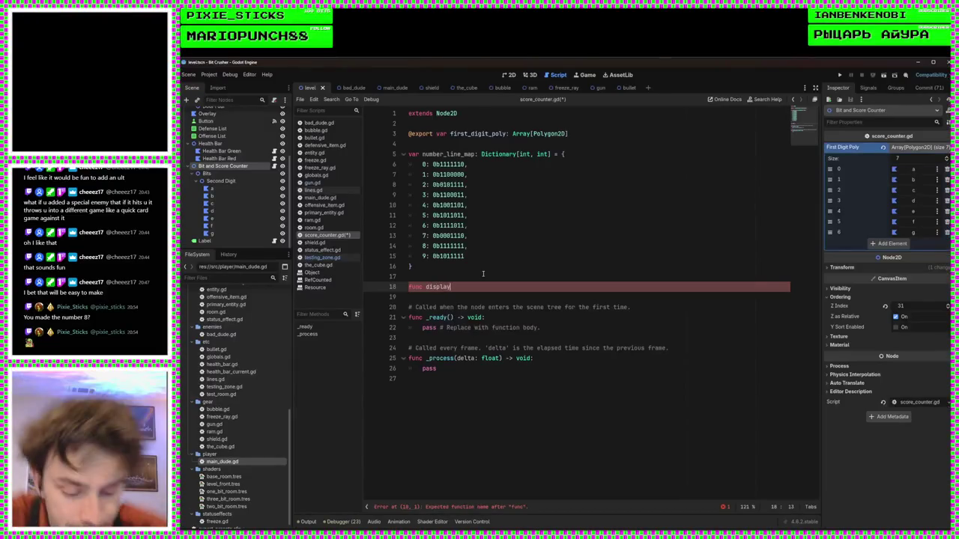
{"action": "type", "text": "digit"}
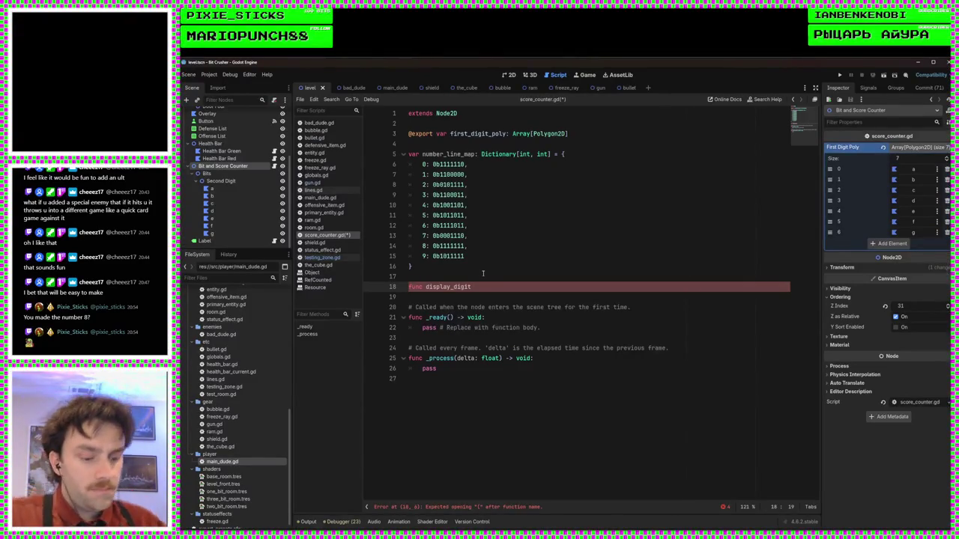
{"action": "type", "text": "("}
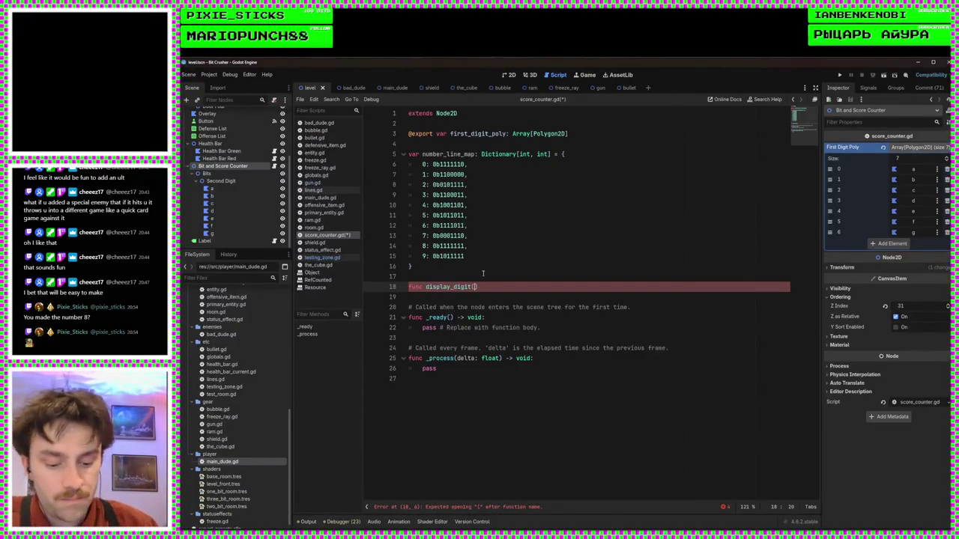
{"action": "type", "text": "digit: int, "}
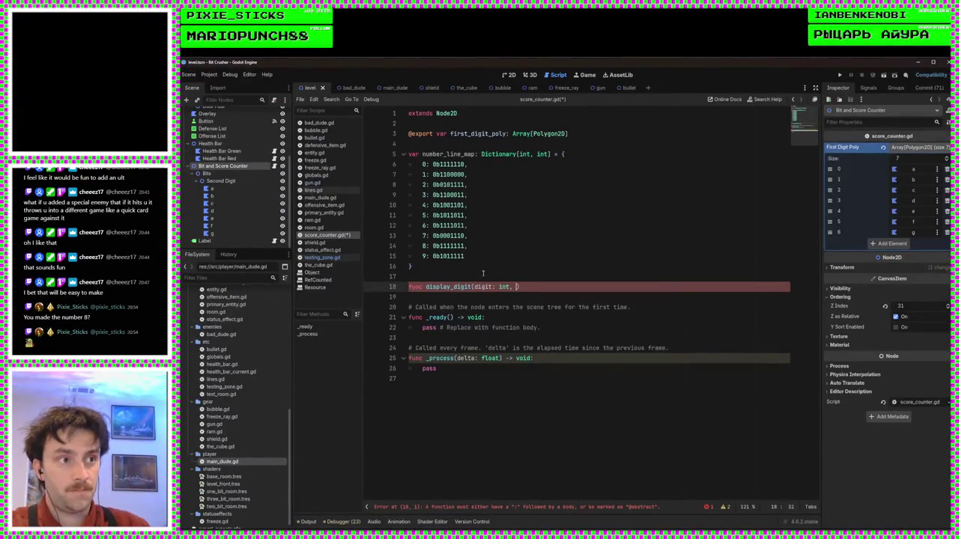
{"action": "type", "text": "value: int) -> "}
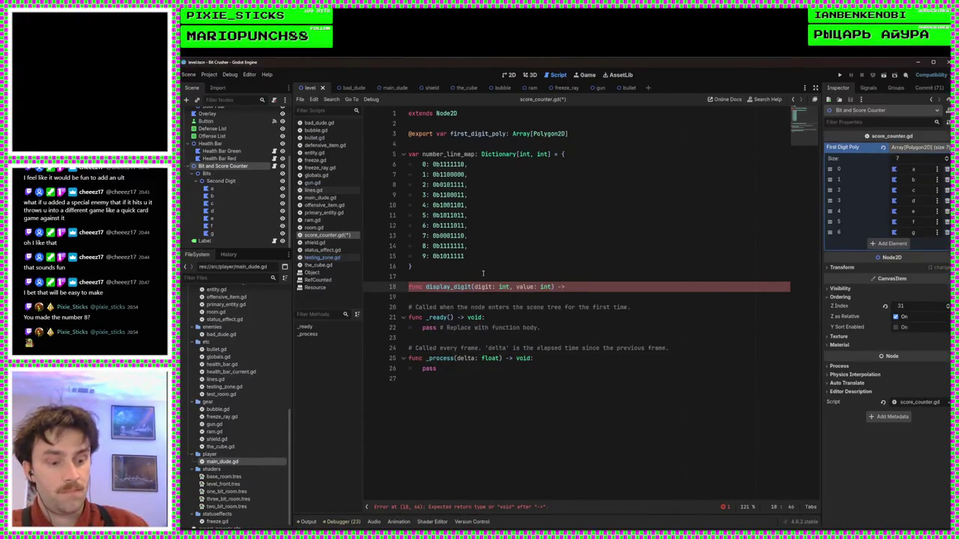
{"action": "type", "text": "void:"}
{"action": "key", "text": "Return"}
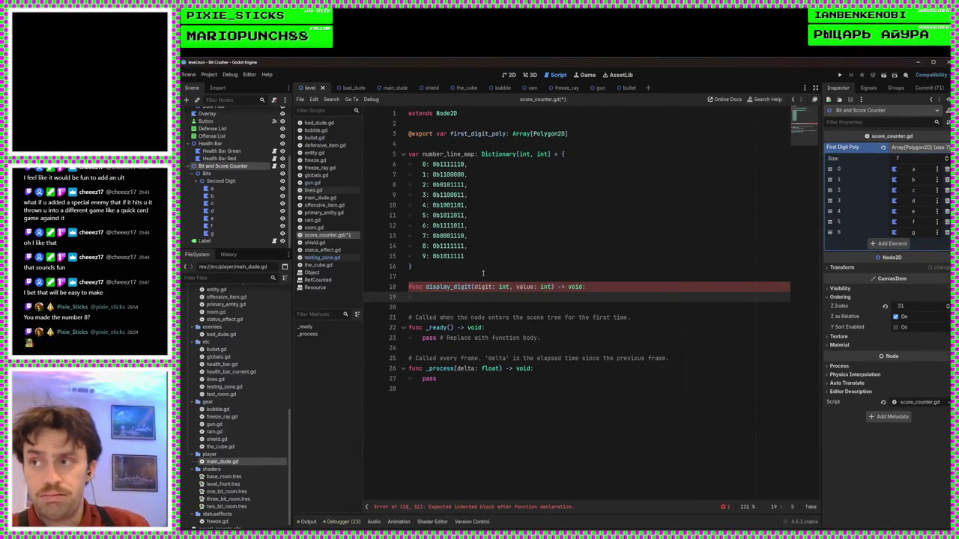
- Add var start: int = 128 as the first line of display_digit
{"action": "type", "text": "var "}
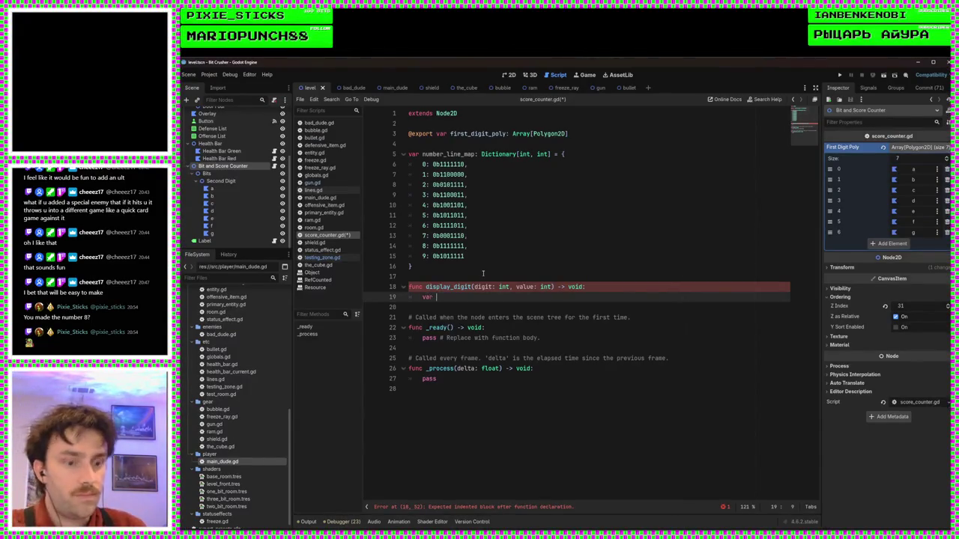
{"action": "type", "text": "start"}
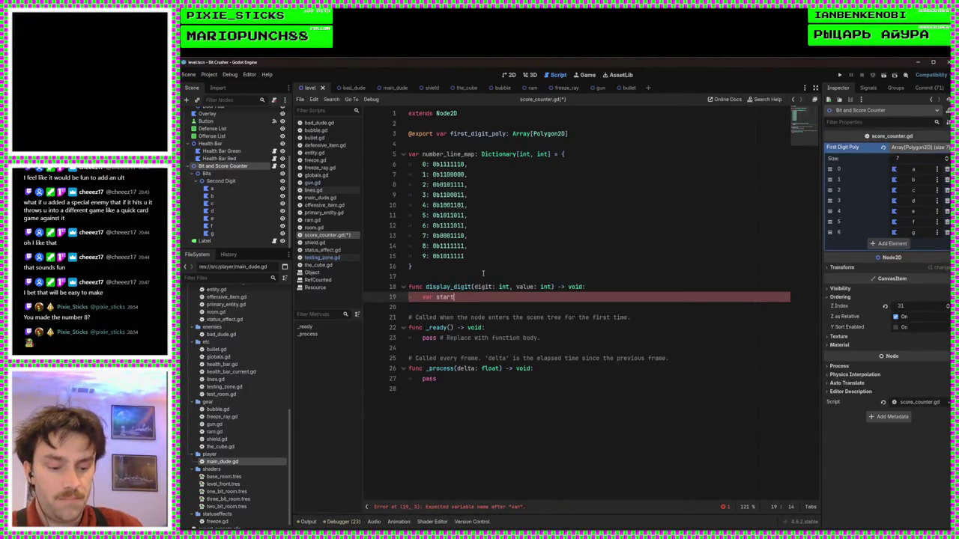
{"action": "type", "text": " ="}
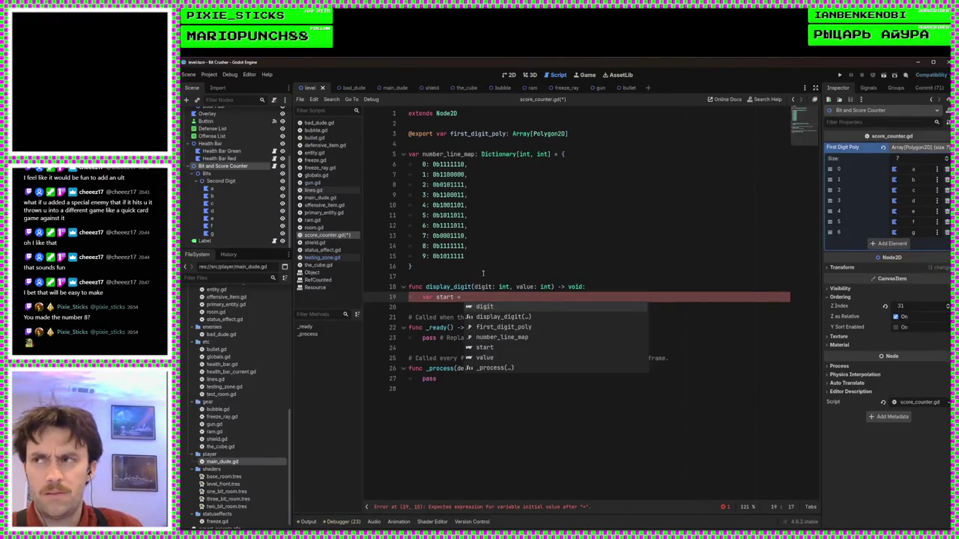
{"action": "key", "text": "BackSpace"}
{"action": "key", "text": "BackSpace"}
{"action": "key", "text": "BackSpace"}
{"action": "type", "text": ": iont"}
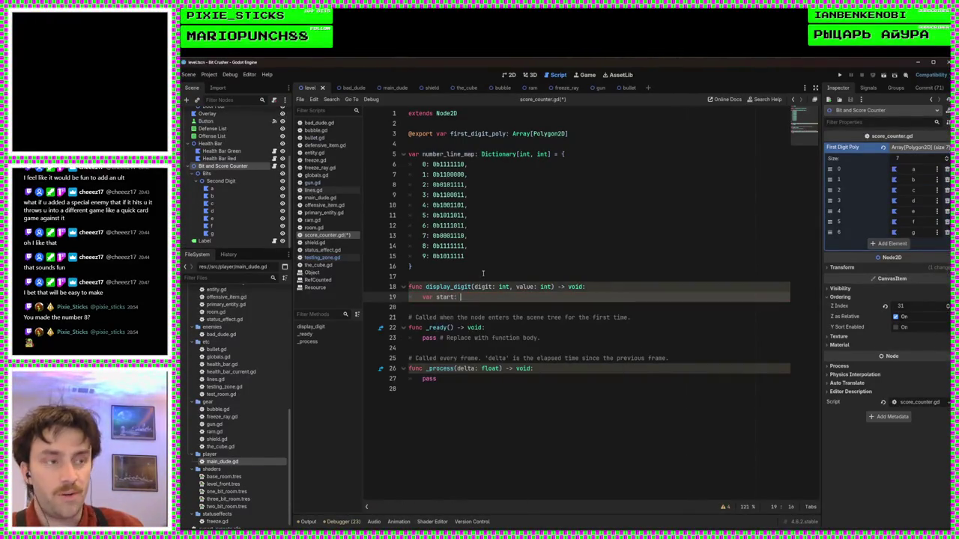
{"action": "key", "text": "BackSpace"}
{"action": "key", "text": "BackSpace"}
{"action": "key", "text": "BackSpace"}
{"action": "type", "text": "nt = "}
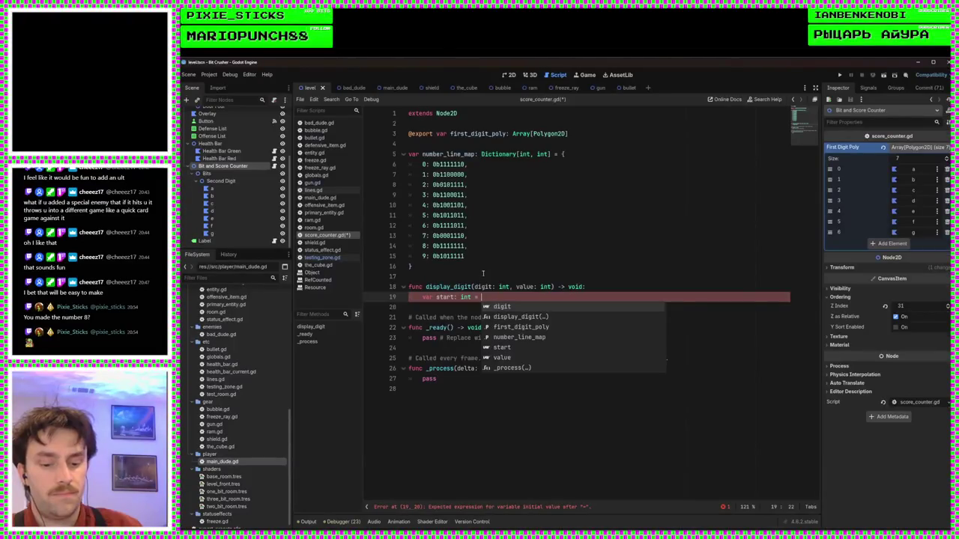
{"action": "type", "text": "128"}
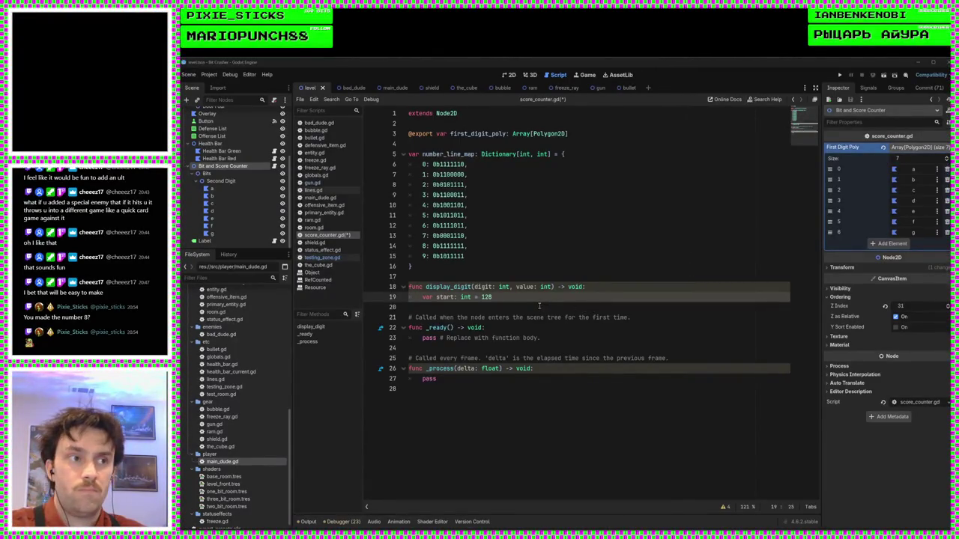
{"action": "key", "text": "Return"}
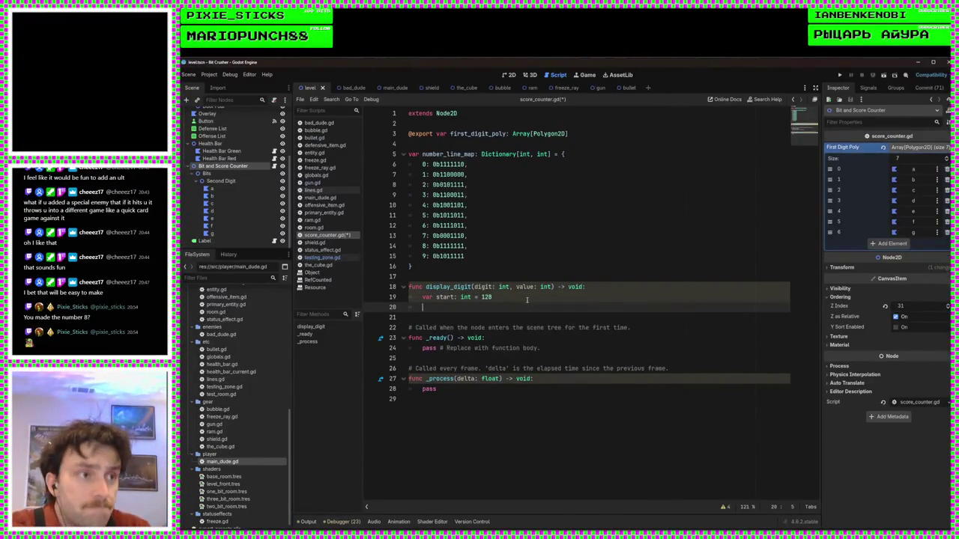
- Start a for poly in first_digit_poly: loop in the function body
{"action": "type", "text": "if difit"}
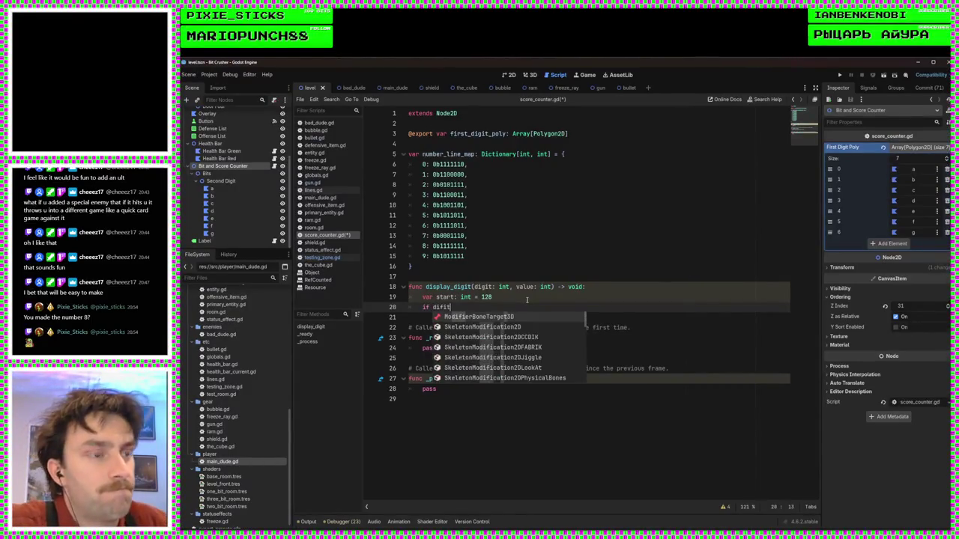
{"action": "key", "text": "BackSpace"}
{"action": "key", "text": "BackSpace"}
{"action": "key", "text": "BackSpace"}
{"action": "type", "text": "for"}
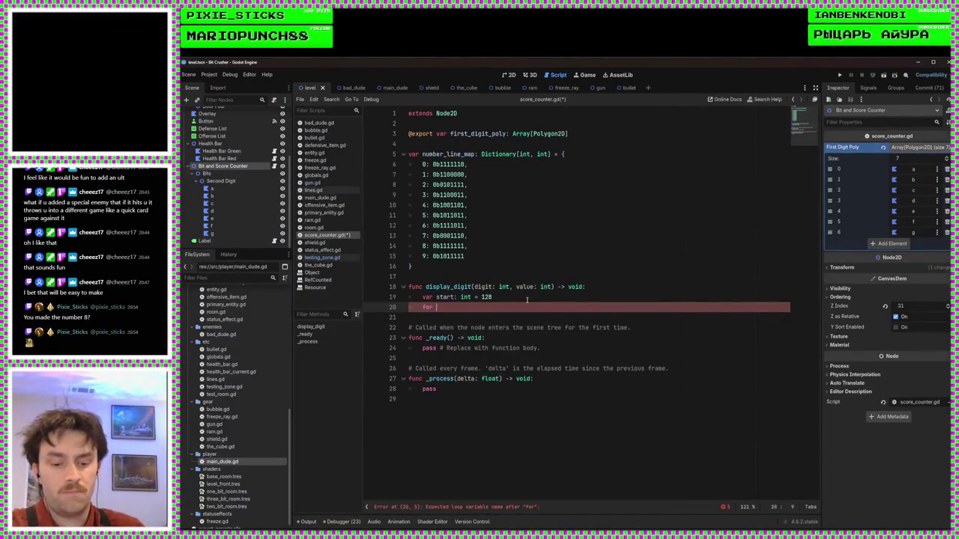
{"action": "type", "text": "poly in "}
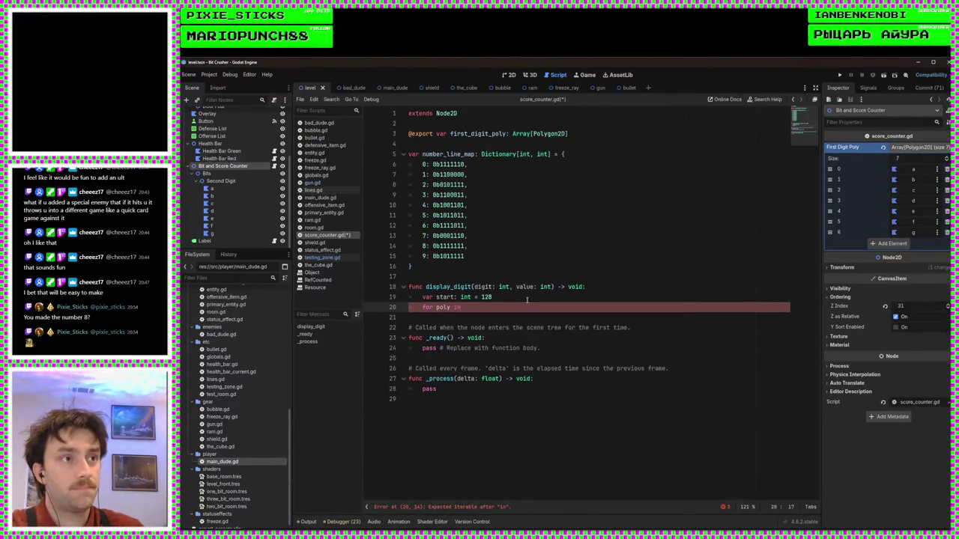
{"action": "type", "text": "f"}
{"action": "key", "text": "Return"}
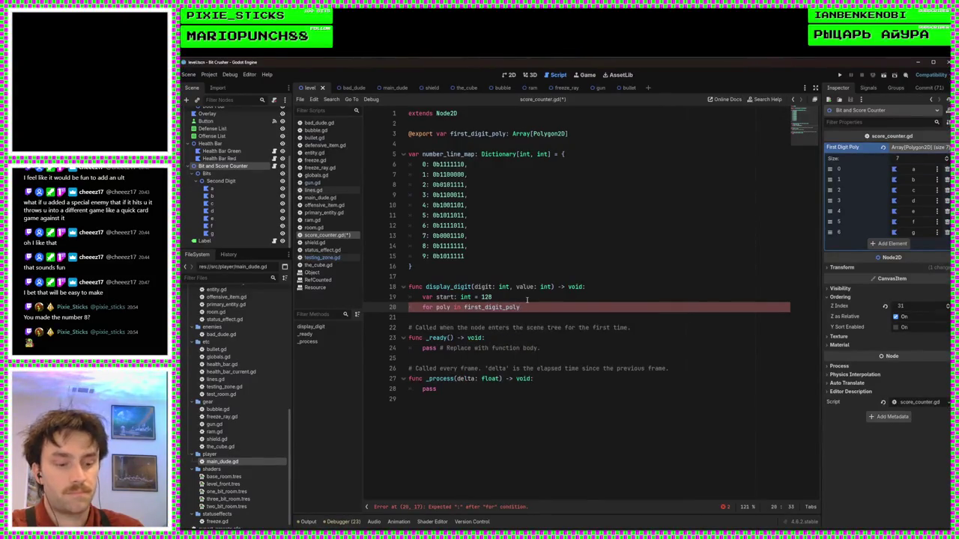
{"action": "type", "text": ":"}
{"action": "key", "text": "Return"}
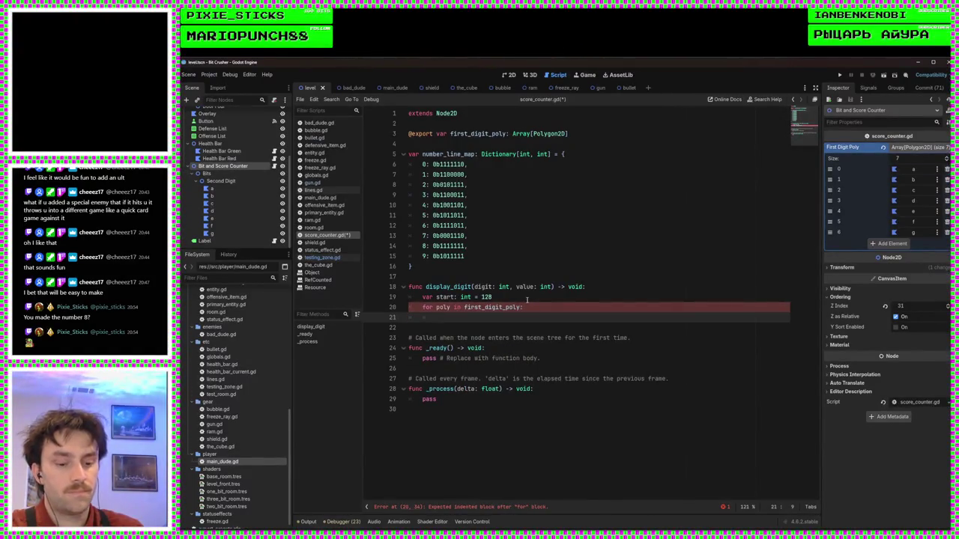
- Begin the loop body with poly.visible = via autocomplete
{"action": "type", "text": "poly.se"}
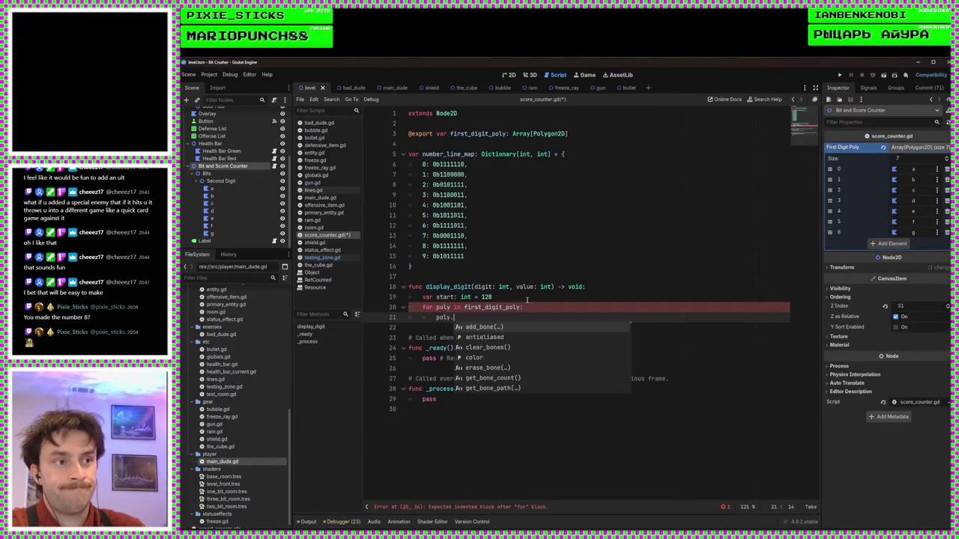
{"action": "key", "text": "BackSpace"}
{"action": "key", "text": "BackSpace"}
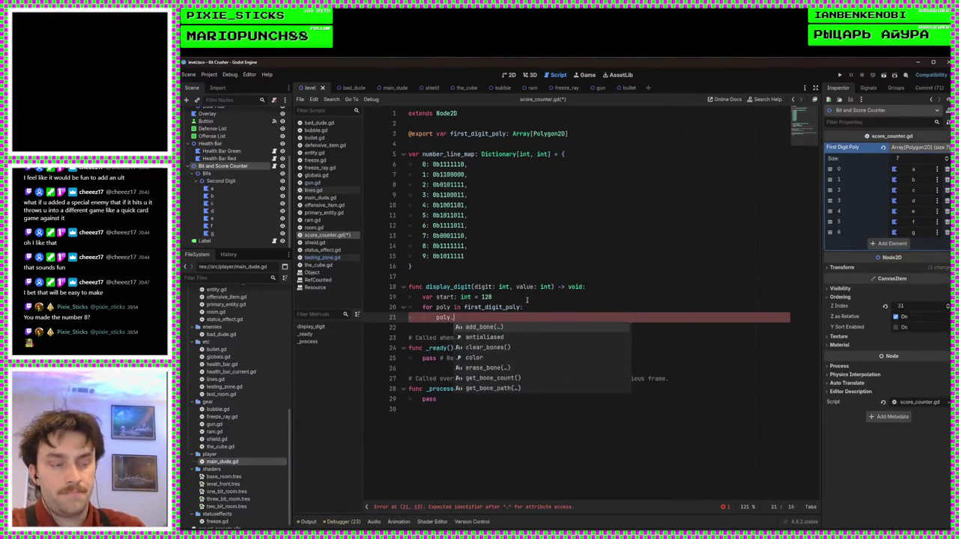
{"action": "type", "text": "vis"}
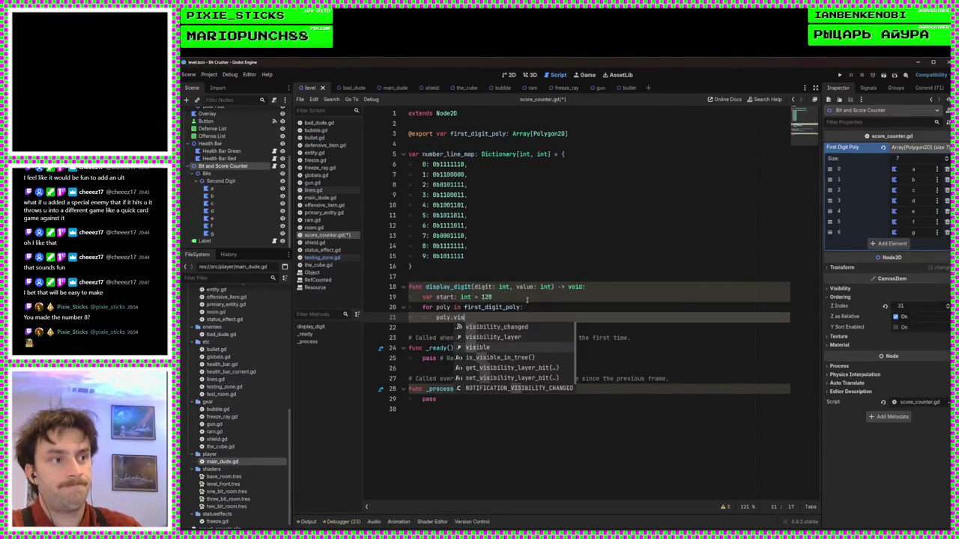
{"action": "key", "text": "Return"}
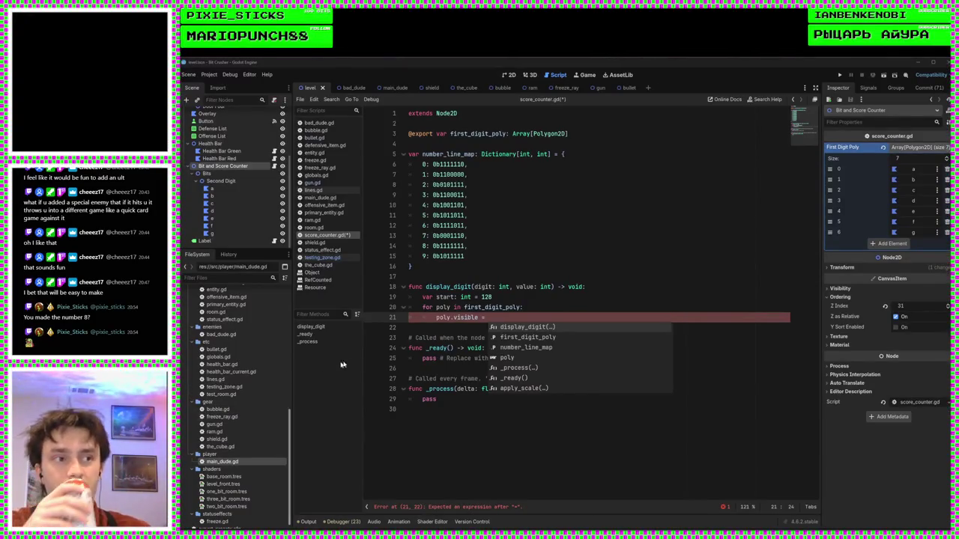
{"action": "key", "text": "Escape"}
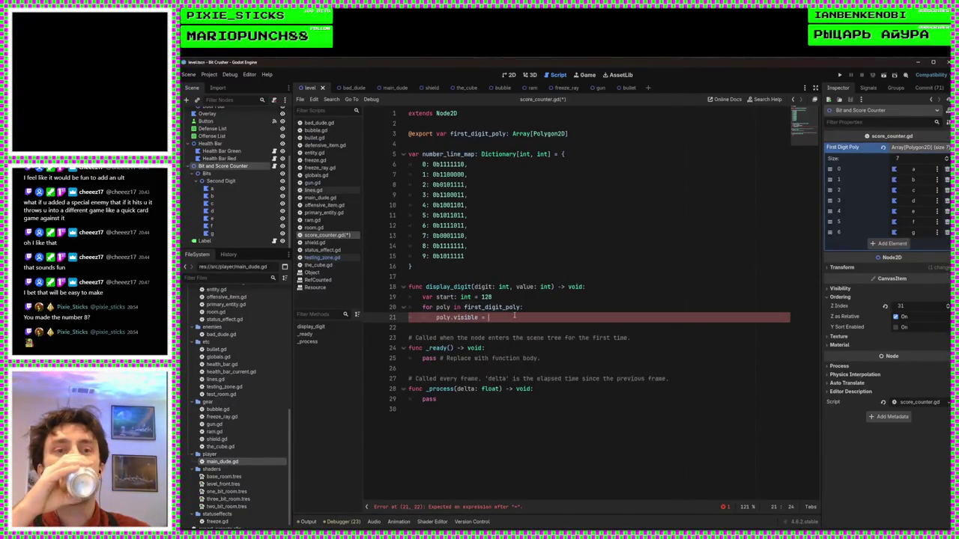
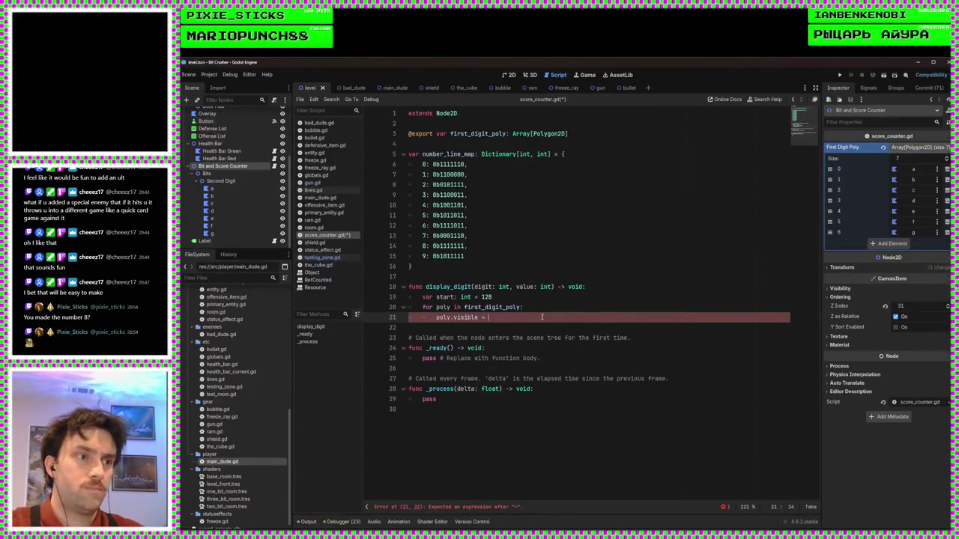
- Set each polygon's visibility to 'number_line_map[value] & start' on line 21
{"action": "type", "text": "number_line_map"}
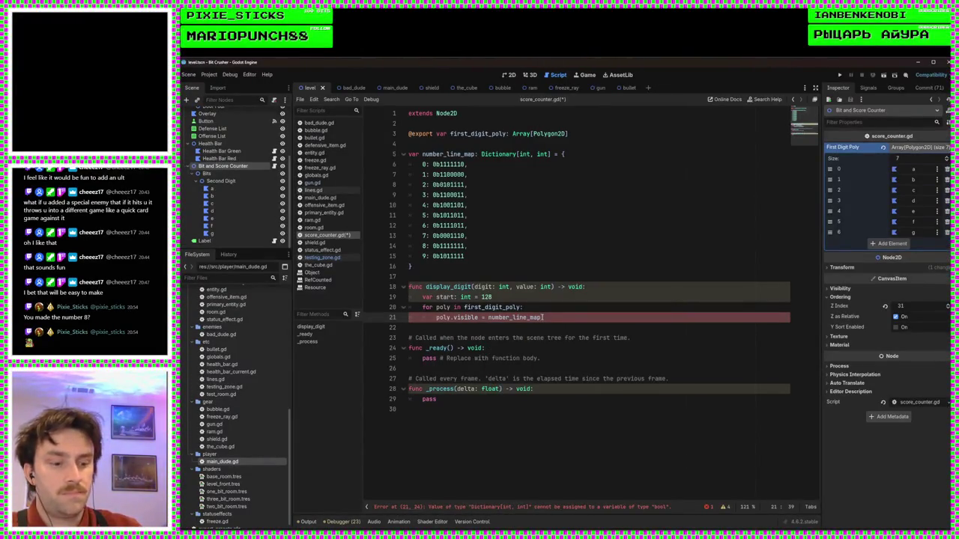
{"action": "type", "text": "[value"}
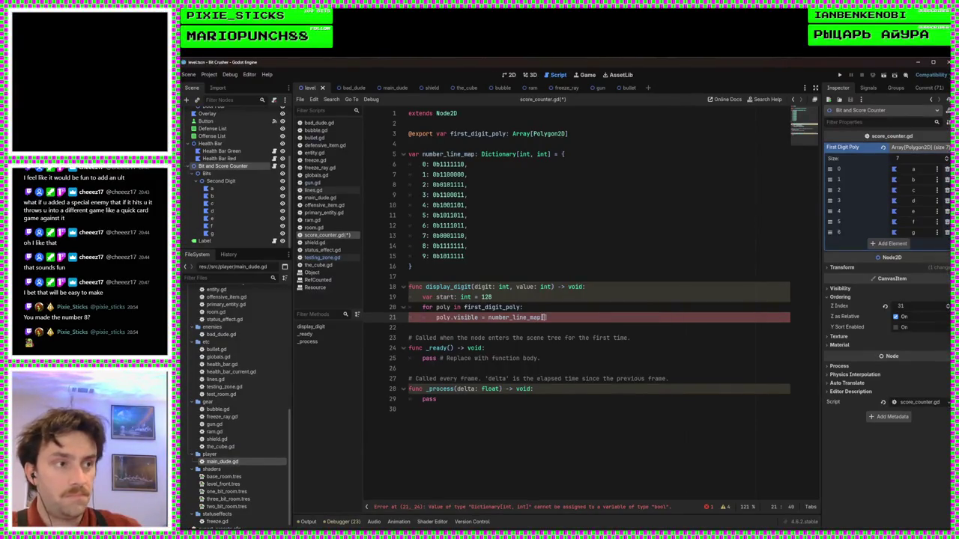
{"action": "type", "text": "] "}
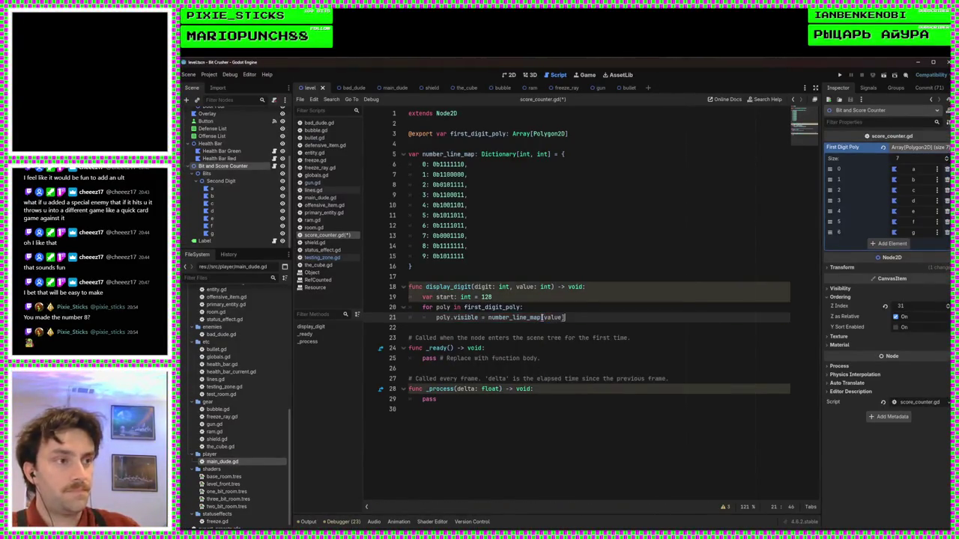
{"action": "type", "text": "&&"}
{"action": "key", "text": "BackSpace"}
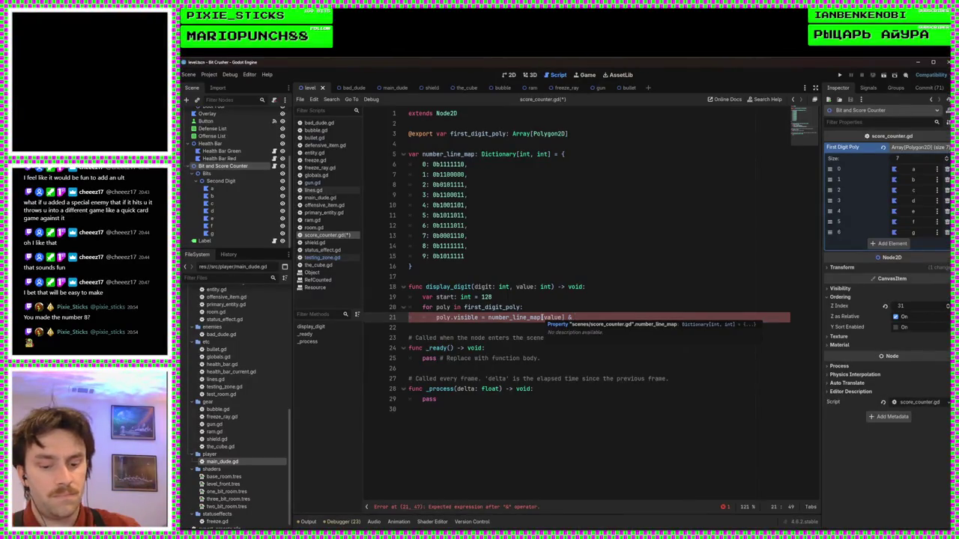
{"action": "type", "text": "start"}
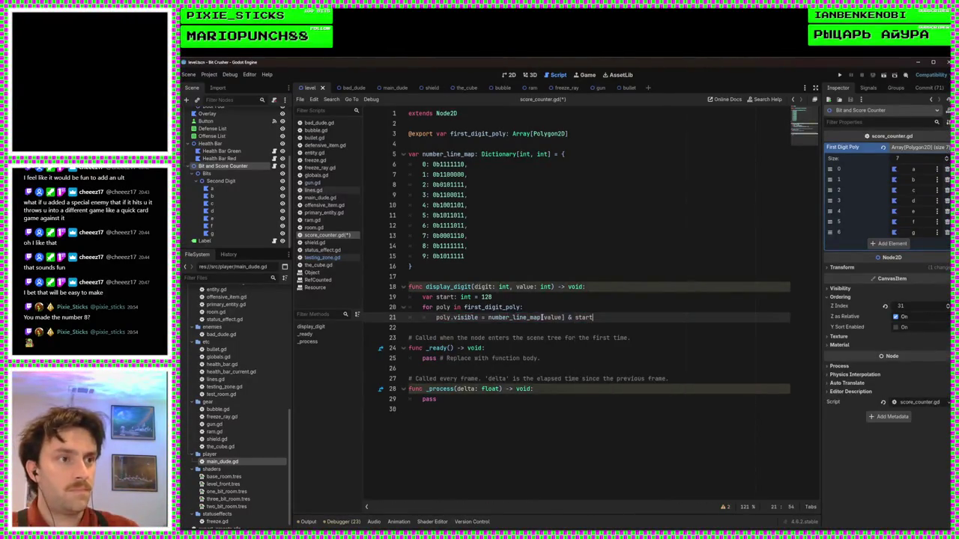
- Add 'start = start >> 1' as a new loop line and save the script
{"action": "key", "text": "Return"}
{"action": "type", "text": "start = start "}
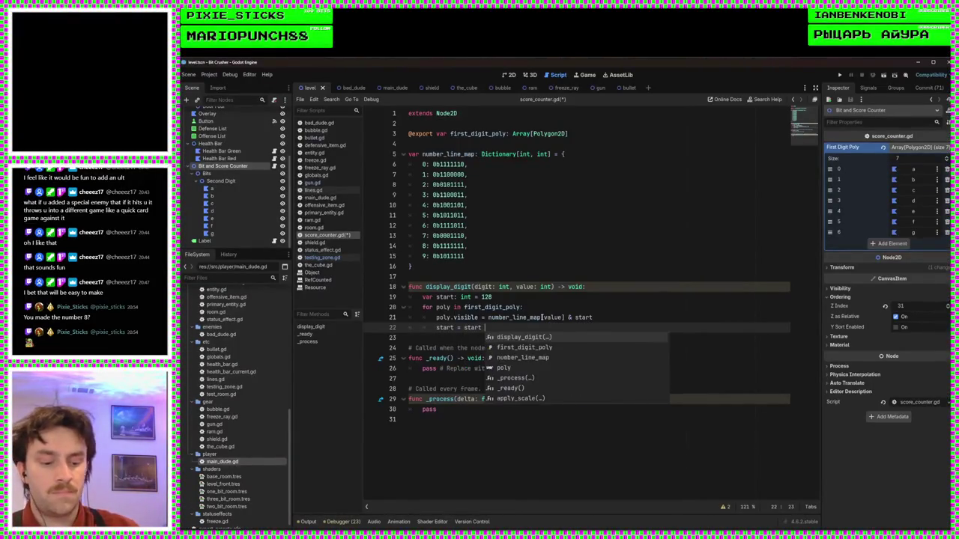
{"action": "type", "text": ">> 1"}
{"action": "key", "text": "ctrl+s"}
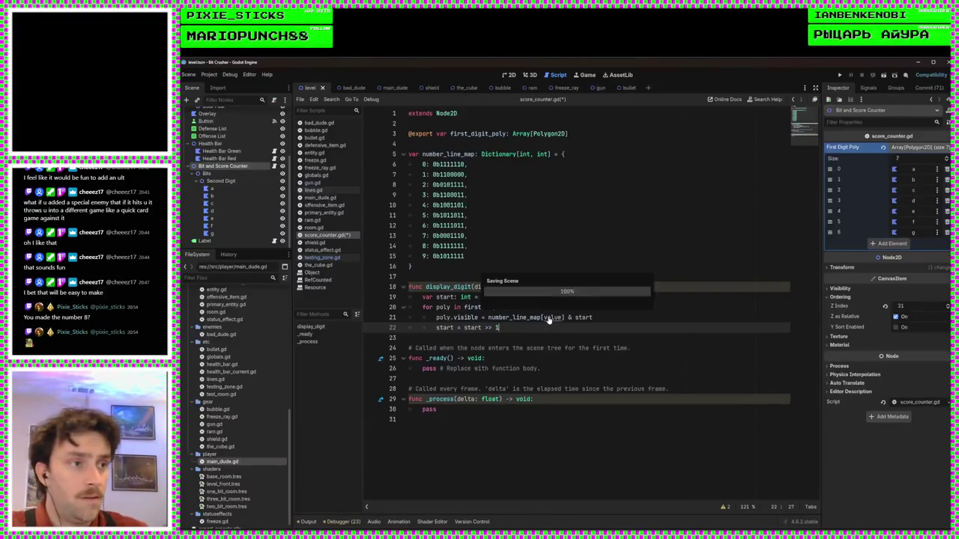
{"action": "left_click", "coordinate": [514, 271]}
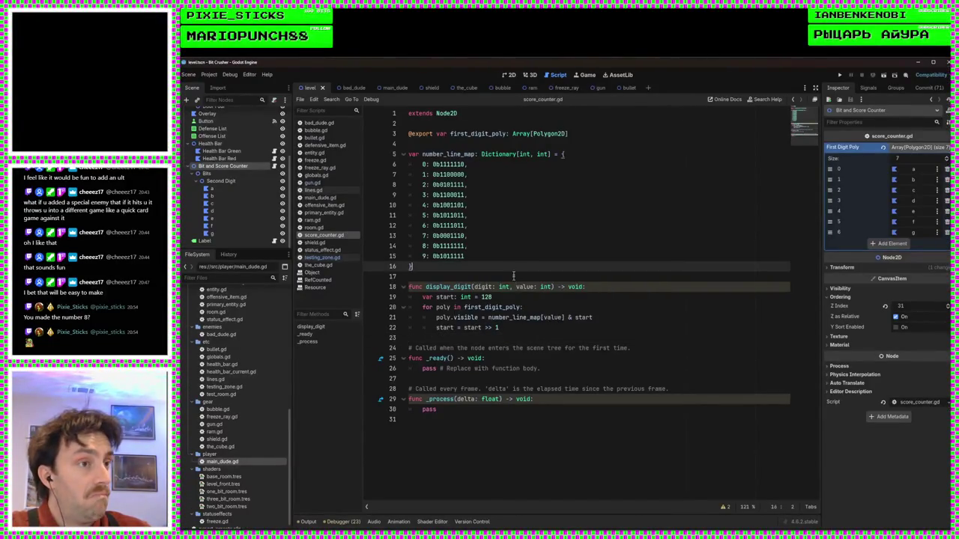
{"action": "left_click", "coordinate": [524, 358]}
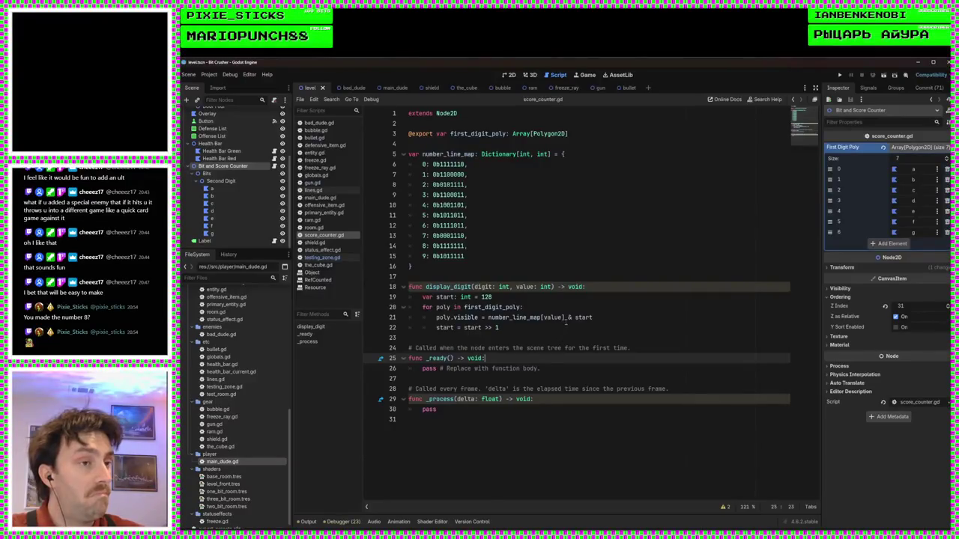
- Select the Zone node and show its signals, including bits_increased
{"action": "scroll", "coordinate": [234, 150], "scroll_direction": "up", "scroll_amount": 3}
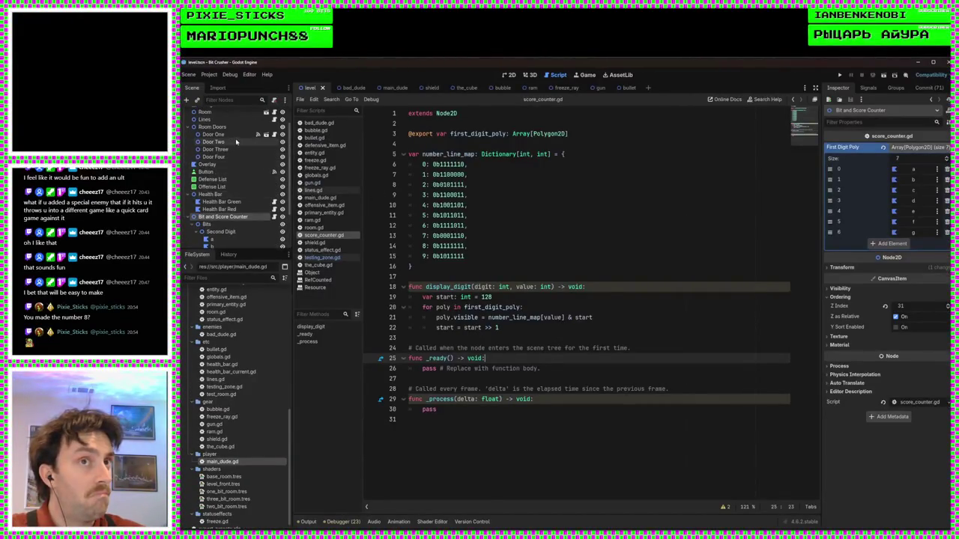
{"action": "scroll", "coordinate": [236, 198], "scroll_direction": "down", "scroll_amount": 3}
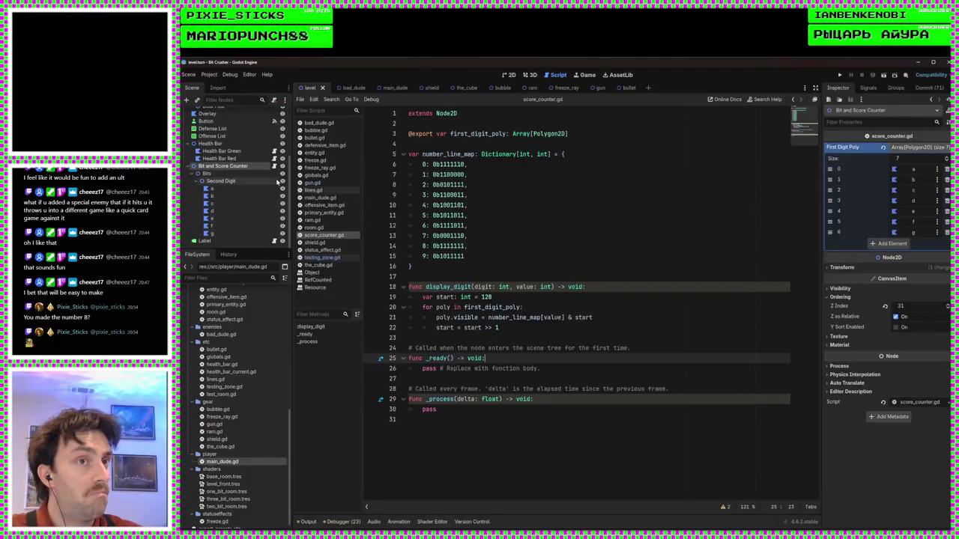
{"action": "scroll", "coordinate": [248, 172], "scroll_direction": "up", "scroll_amount": 5}
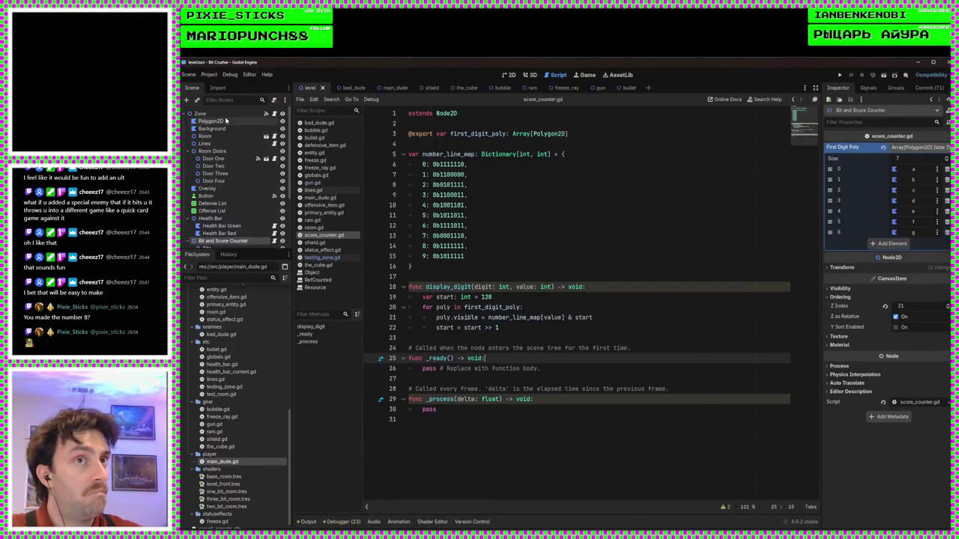
{"action": "left_click", "coordinate": [224, 113]}
{"action": "left_click", "coordinate": [867, 88]}
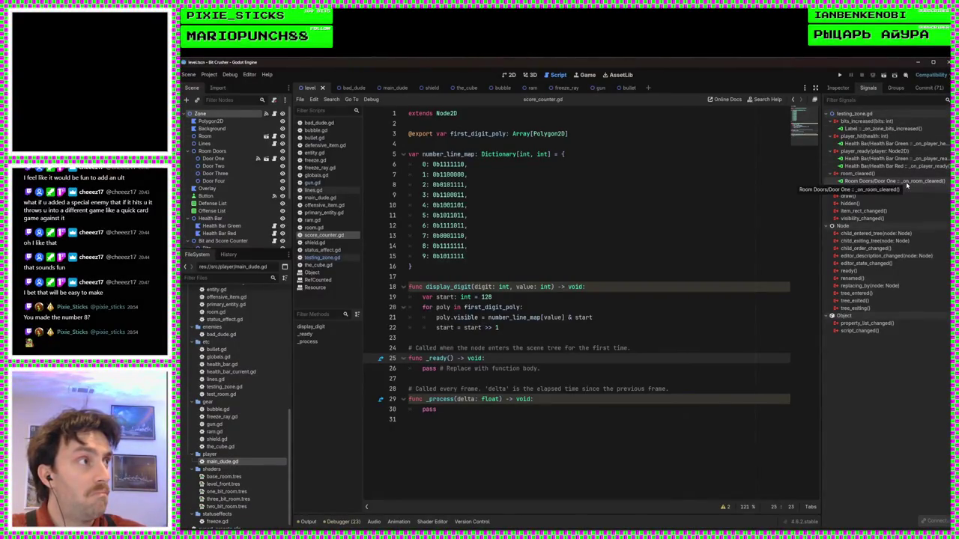
- Connect Zone's bits_increased to Bit and Score Counter with receiver method _on_zone_bits_changed
{"action": "double_click", "coordinate": [860, 121]}
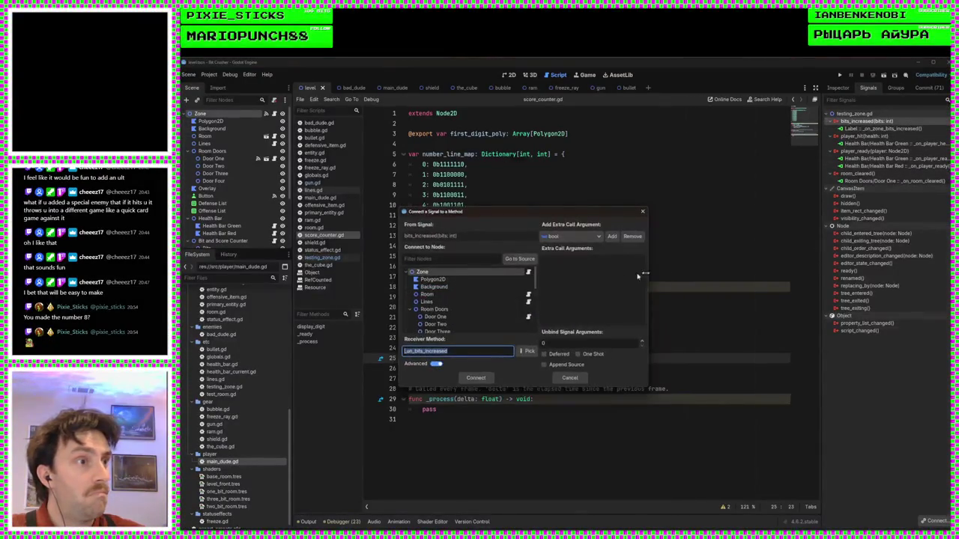
{"action": "scroll", "coordinate": [420, 300], "scroll_direction": "down", "scroll_amount": 5}
{"action": "left_click", "coordinate": [485, 296]}
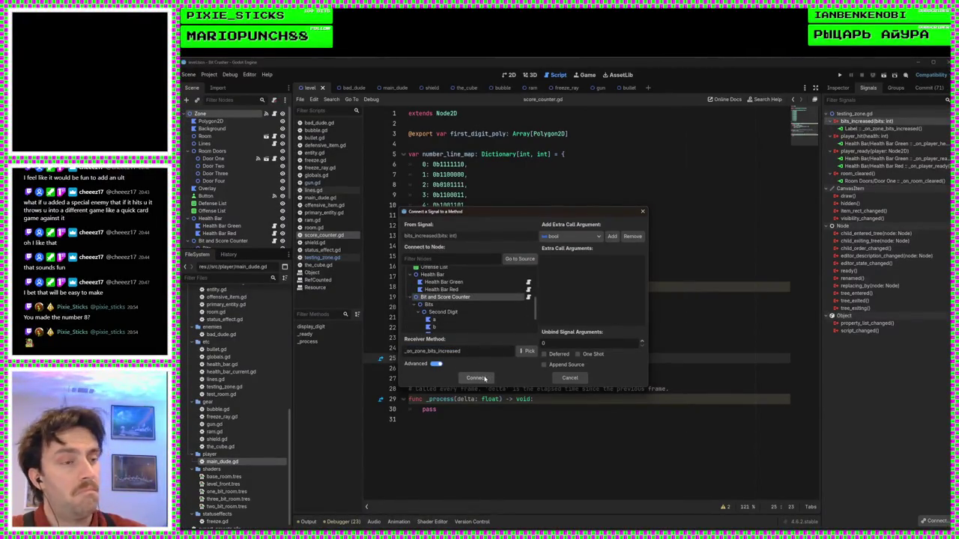
{"action": "left_click_drag", "start_coordinate": [461, 351], "coordinate": [439, 351]}
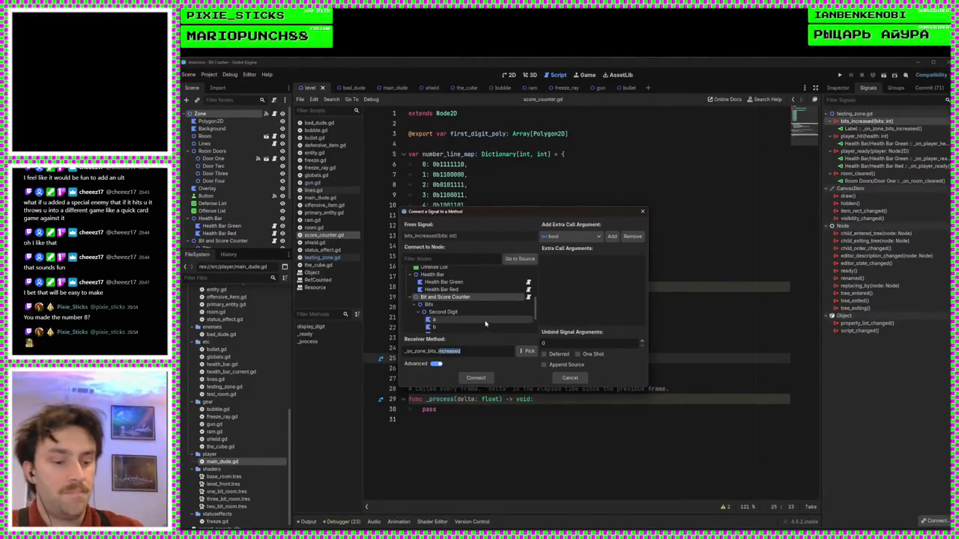
{"action": "key", "text": "BackSpace"}
{"action": "type", "text": "changed"}
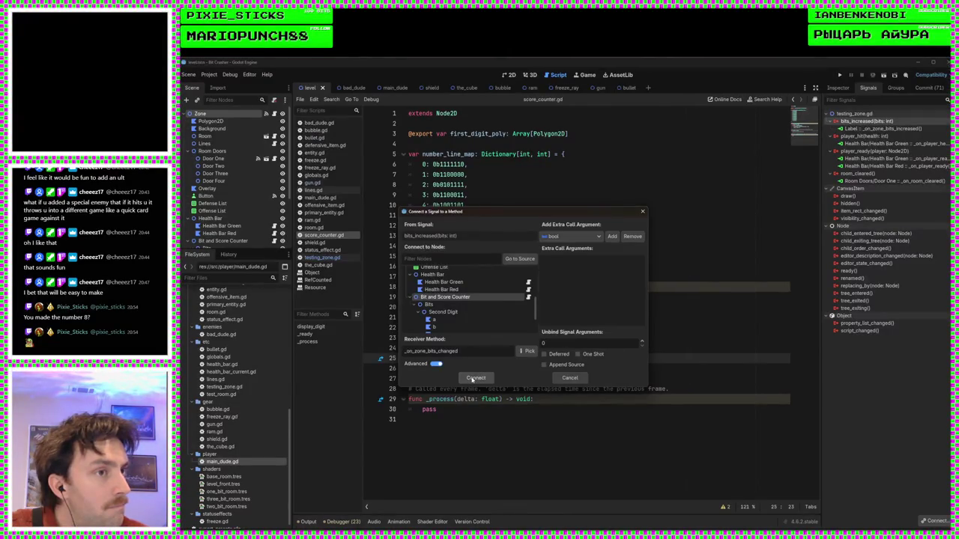
{"action": "left_click", "coordinate": [473, 378]}
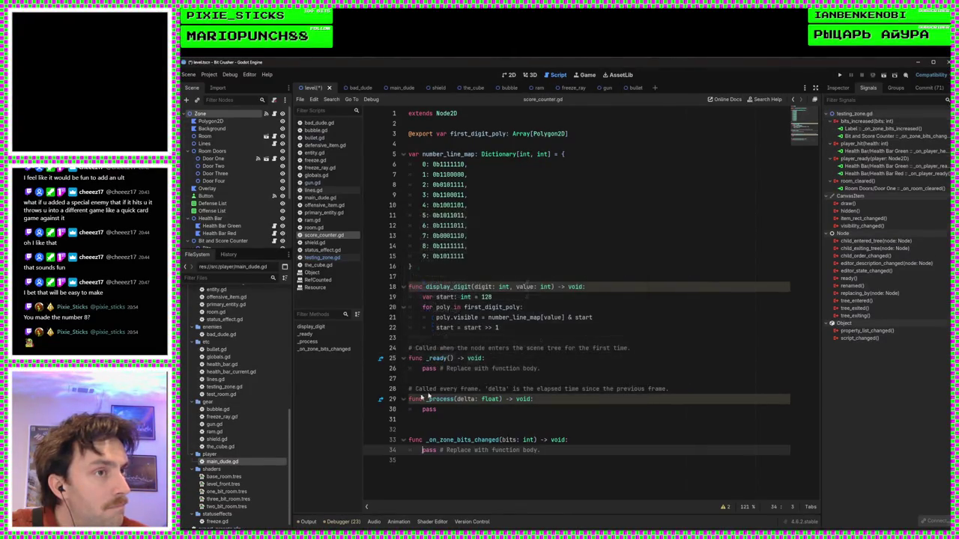
- Replace the pass body of _on_zone_bits_changed with display_digit(bits) and save
{"action": "left_click", "coordinate": [558, 449], "text": "shift"}
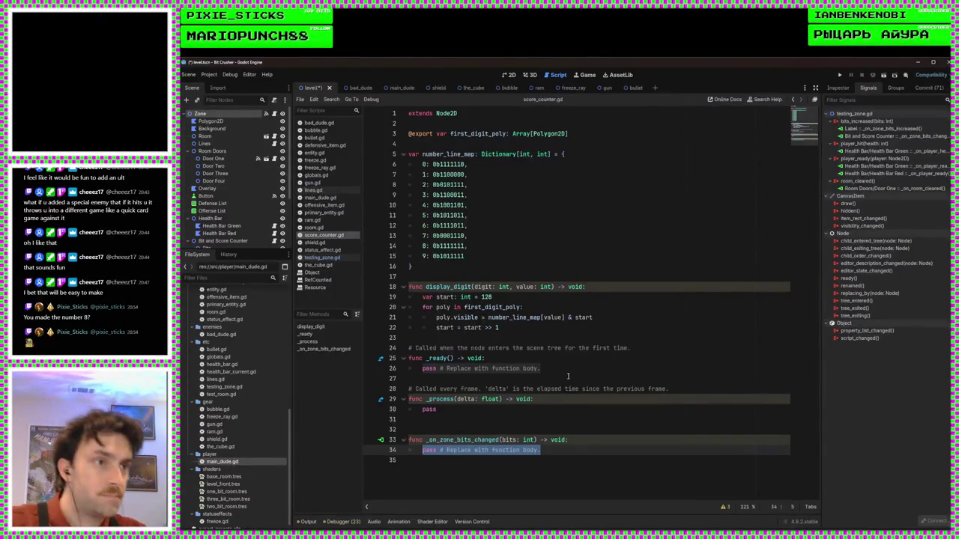
{"action": "type", "text": "disp"}
{"action": "key", "text": "Return"}
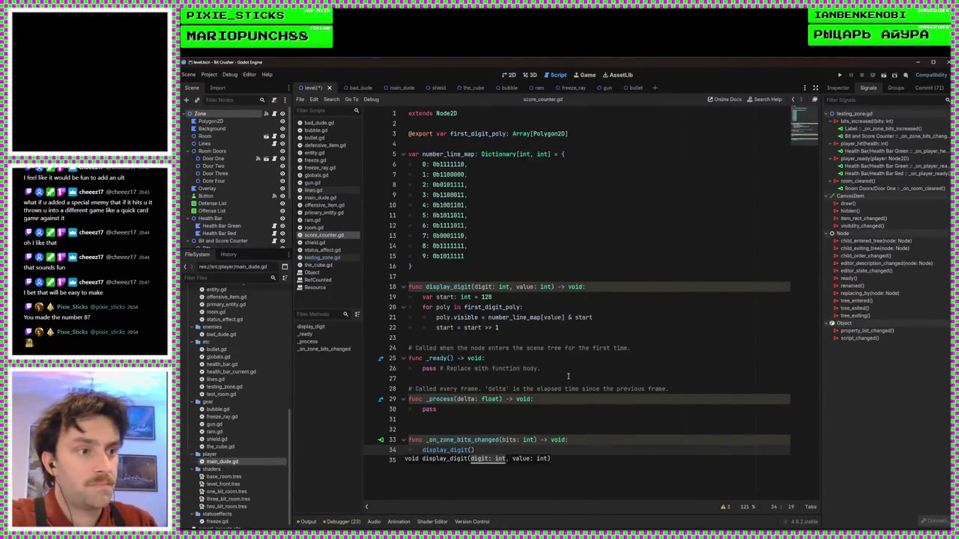
{"action": "type", "text": "bits"}
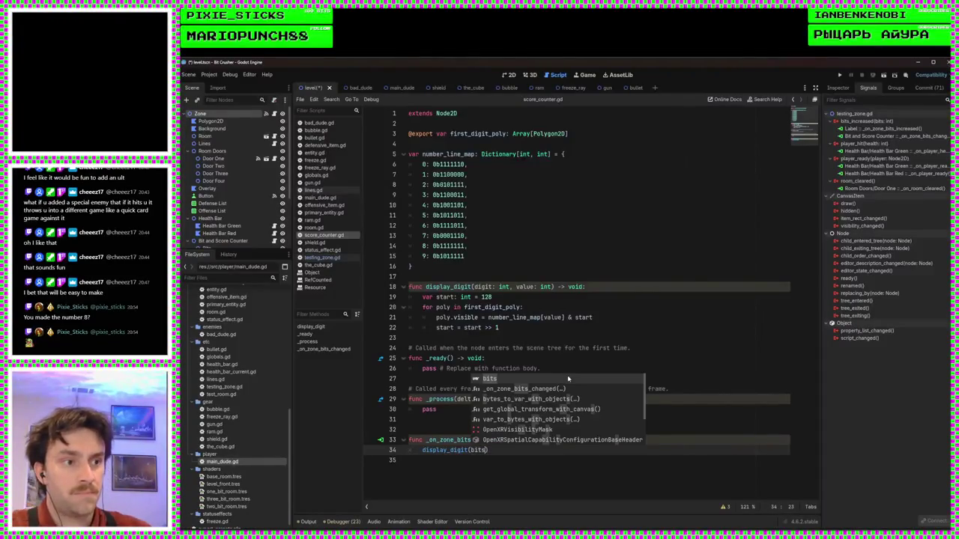
{"action": "left_click", "coordinate": [546, 357]}
{"action": "key", "text": "ctrl+s"}
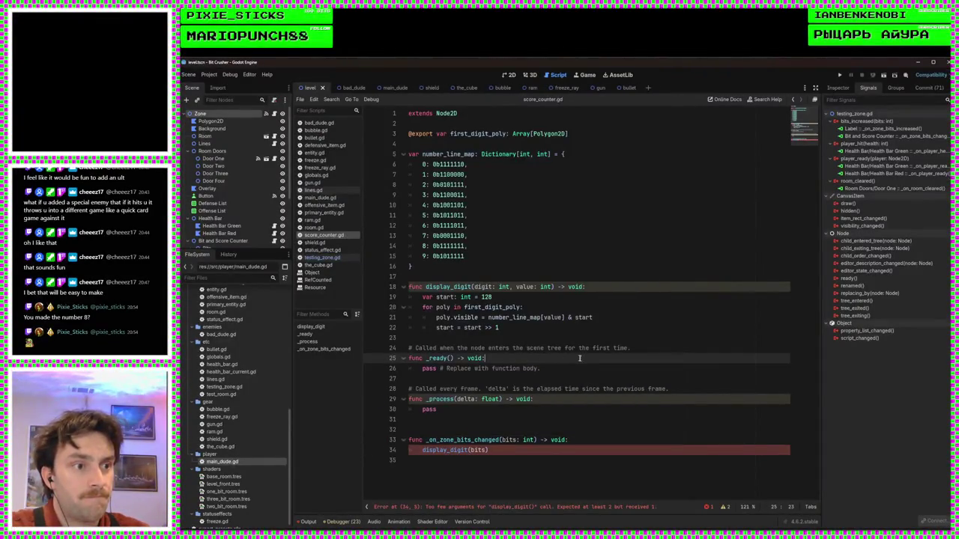
- Make the call display_digit(0, bits), remove the extra blank line, and save
{"action": "left_click", "coordinate": [492, 450]}
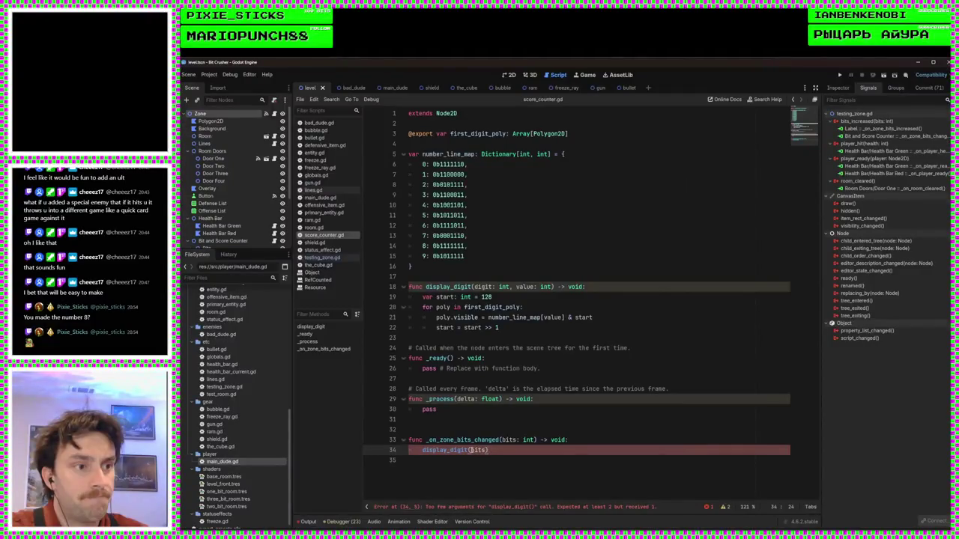
{"action": "type", "text": "0,"}
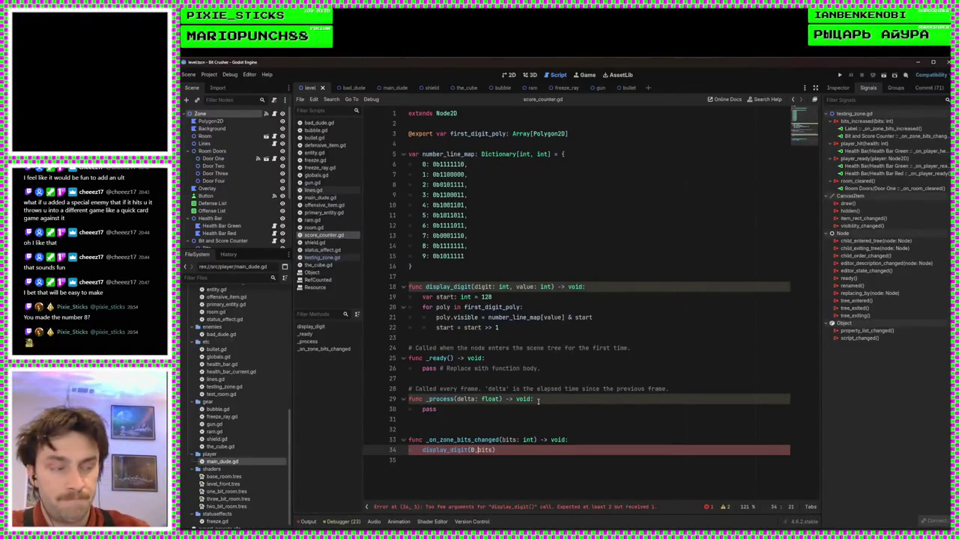
{"action": "left_click", "coordinate": [487, 412]}
{"action": "key", "text": "ctrl+s"}
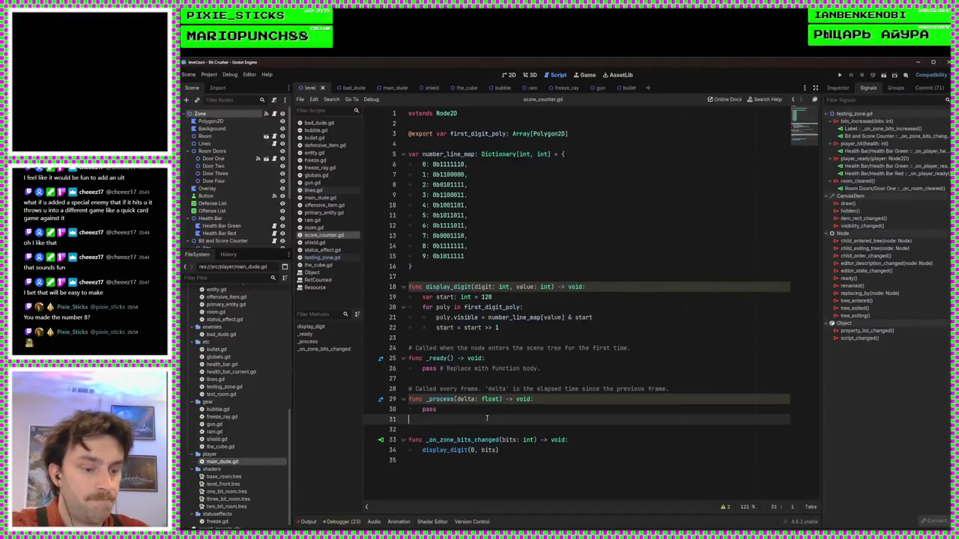
{"action": "key", "text": "Delete"}
{"action": "key", "text": "ctrl+s"}
{"action": "key", "text": "BackSpace"}
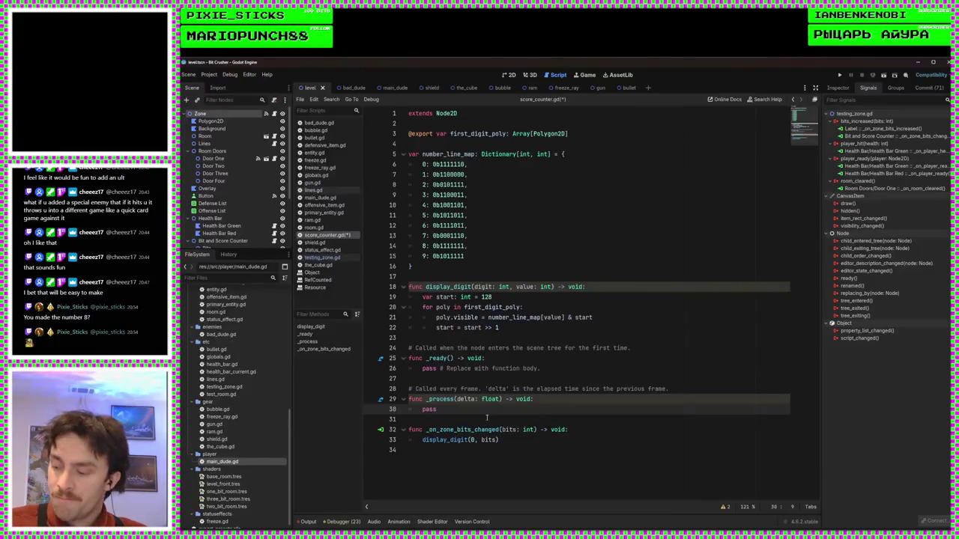
- Start a new indented line inside the _ready function
{"action": "left_click", "coordinate": [481, 420]}
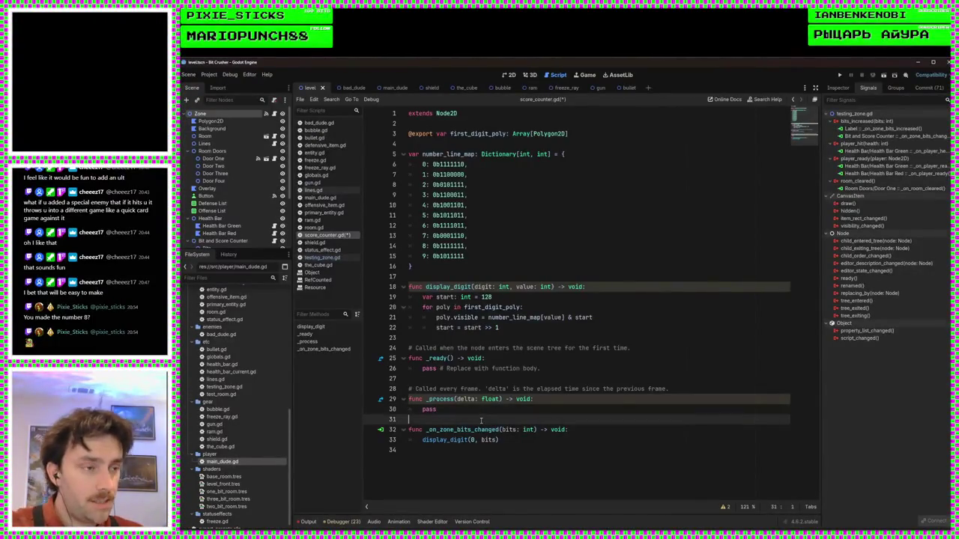
{"action": "left_click", "coordinate": [488, 382]}
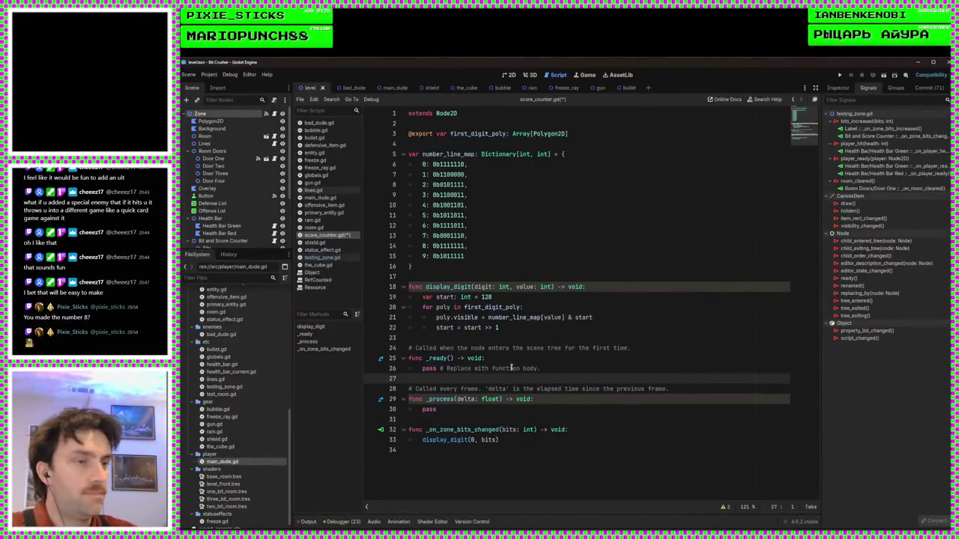
{"action": "left_click", "coordinate": [511, 367]}
{"action": "left_click", "coordinate": [511, 357]}
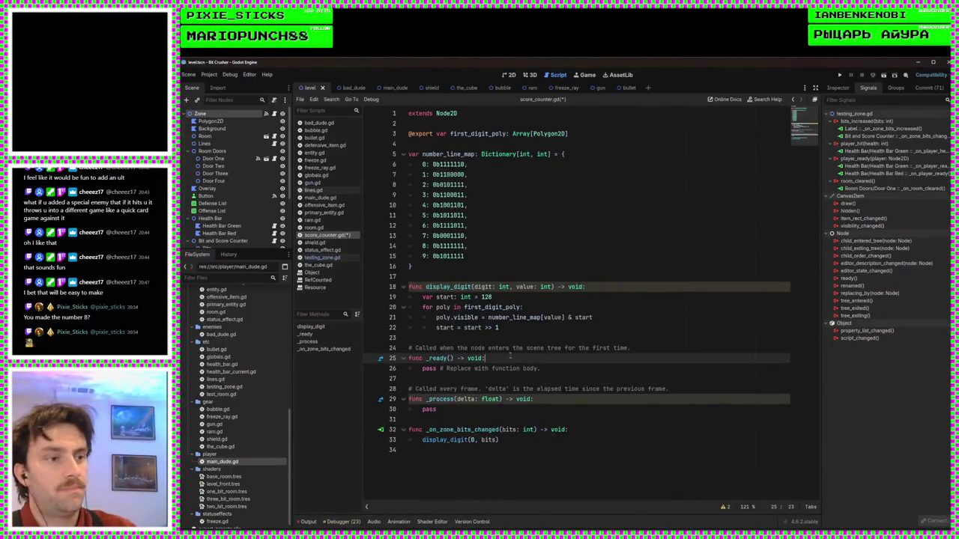
{"action": "key", "text": "Return"}
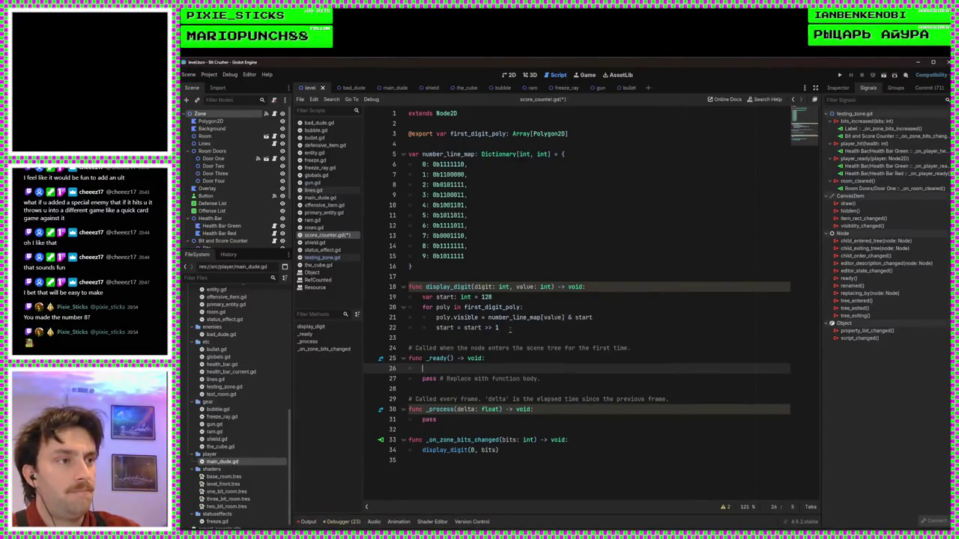
- Paste the display_digit for-loop into _ready, drop the pass line, and set value to 0
{"action": "mouse_move", "coordinate": [510, 328]}
{"action": "left_mouse_down"}
{"action": "mouse_move", "coordinate": [465, 328]}
{"action": "mouse_move", "coordinate": [409, 307]}
{"action": "mouse_move", "coordinate": [417, 307]}
{"action": "left_mouse_up"}
{"action": "key", "text": "ctrl+c"}
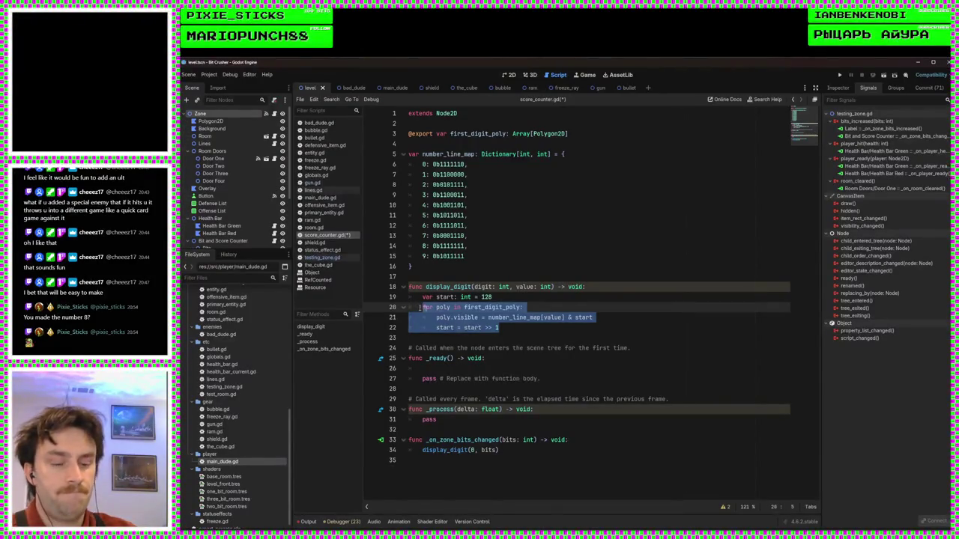
{"action": "left_click", "coordinate": [441, 369]}
{"action": "key", "text": "ctrl+v"}
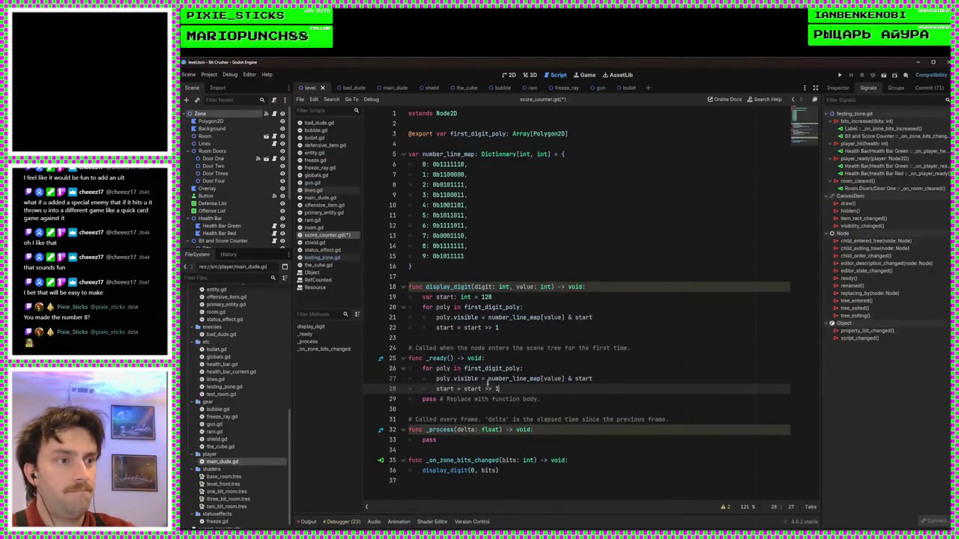
{"action": "left_click_drag", "start_coordinate": [564, 394], "coordinate": [547, 390]}
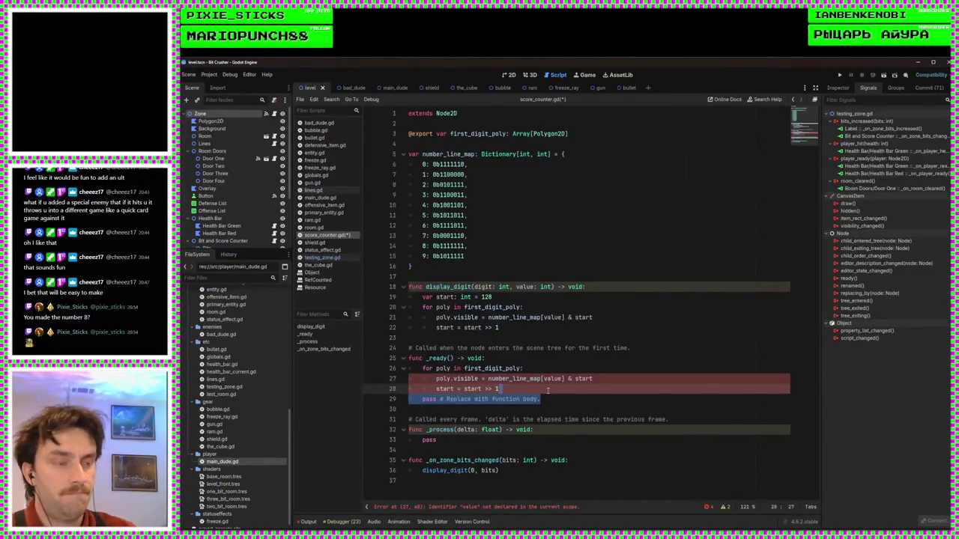
{"action": "key", "text": "BackSpace"}
{"action": "double_click", "coordinate": [582, 379]}
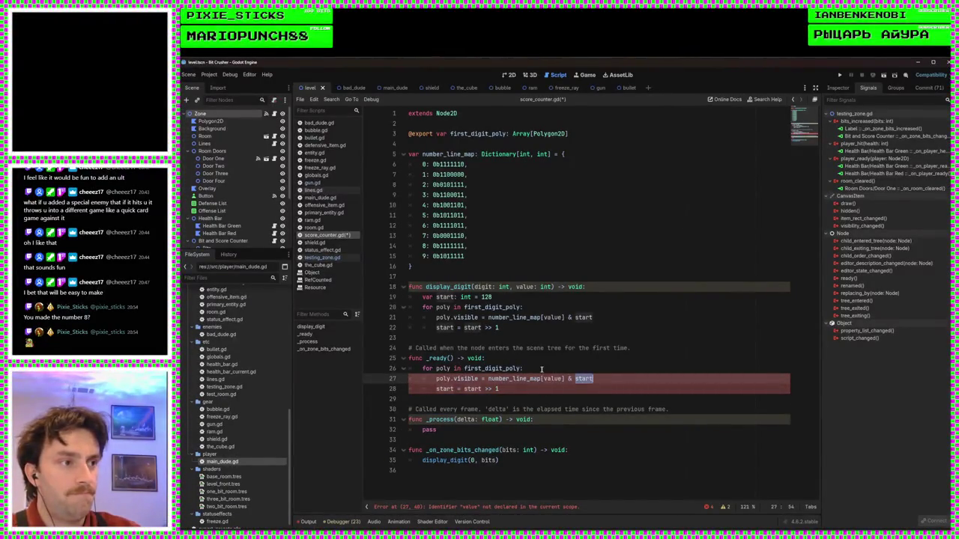
{"action": "double_click", "coordinate": [553, 379]}
{"action": "type", "text": "0"}
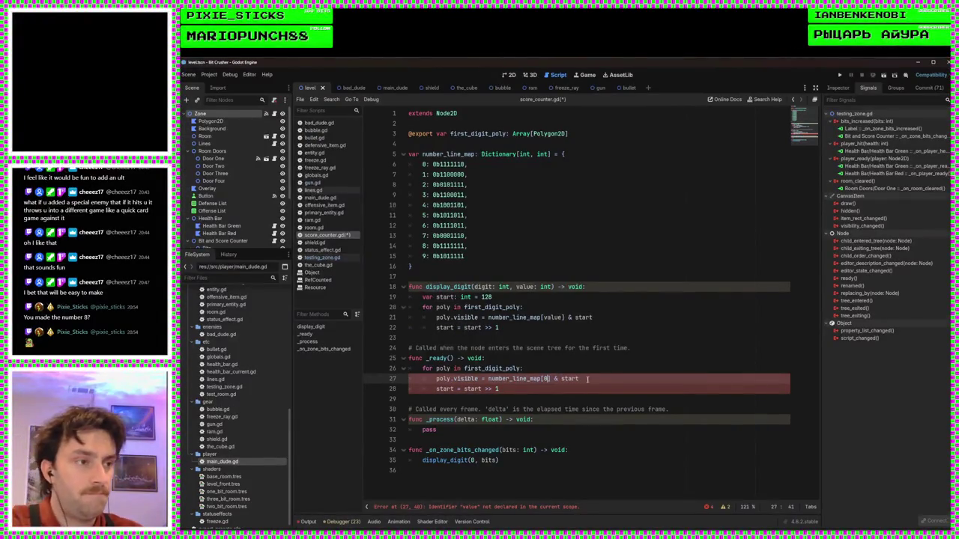
{"action": "left_click", "coordinate": [553, 297]}
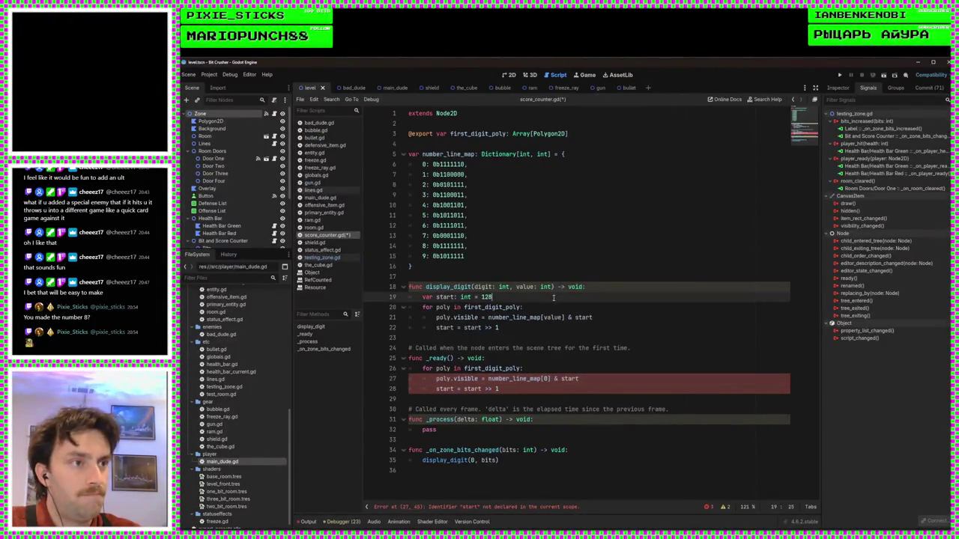
- Replace the pasted loop in _ready with display_digit(0, 0), save, and run the project
{"action": "left_click", "coordinate": [494, 365]}
{"action": "left_click", "coordinate": [494, 356]}
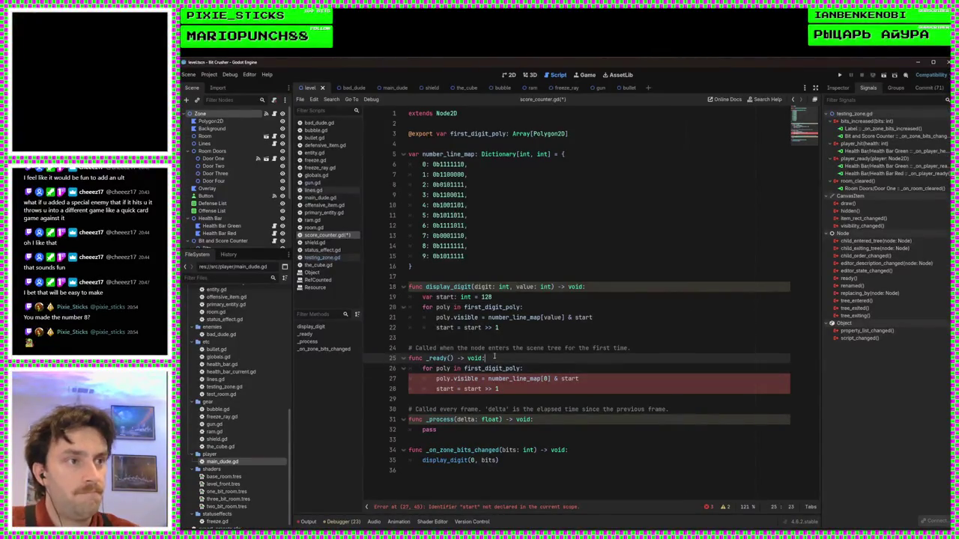
{"action": "key", "text": "Return"}
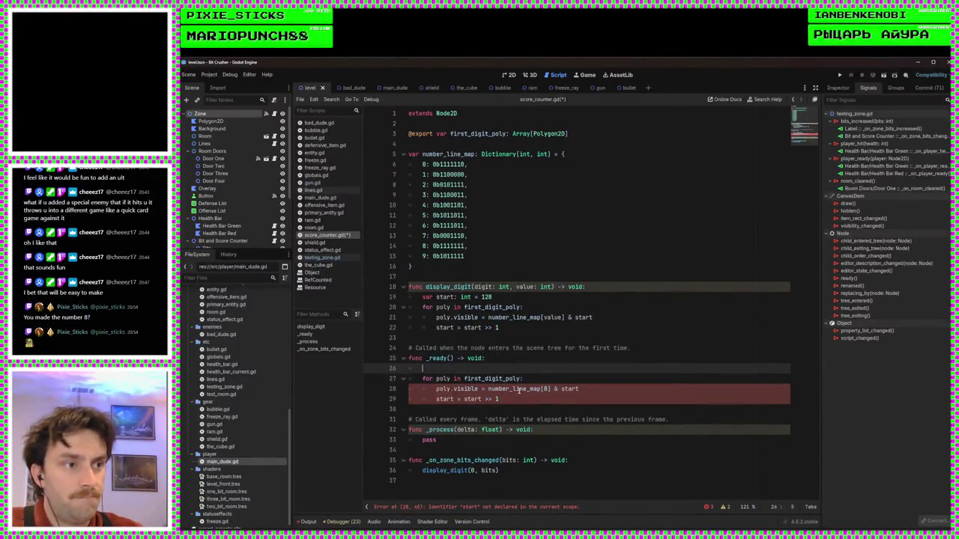
{"action": "left_click_drag", "start_coordinate": [499, 399], "coordinate": [438, 367]}
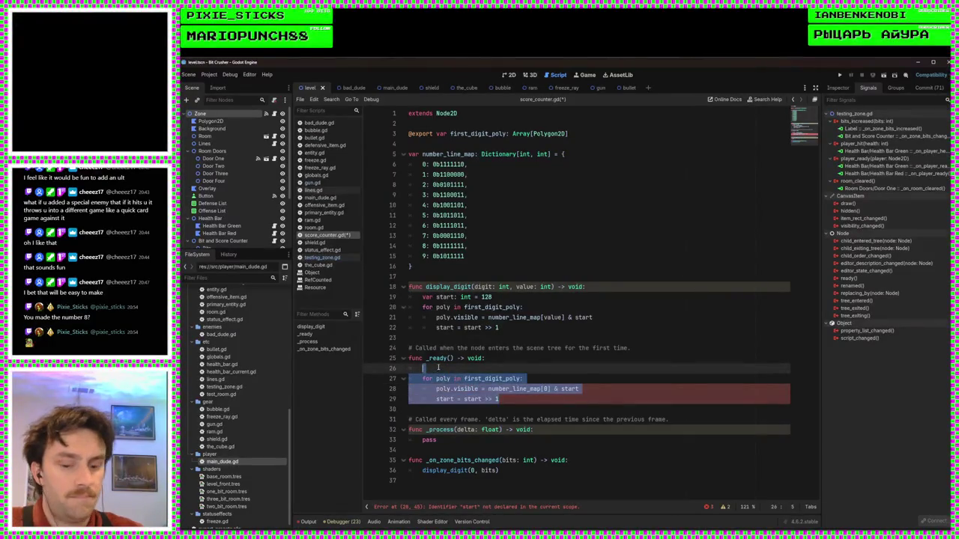
{"action": "type", "text": "d"}
{"action": "key", "text": "Return"}
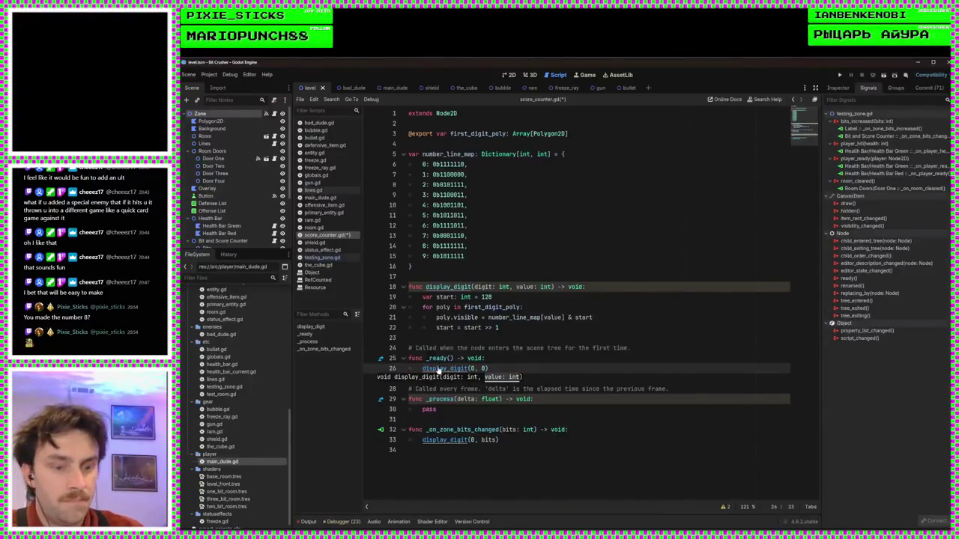
{"action": "key", "text": "ctrl+s"}
{"action": "left_click", "coordinate": [839, 78]}
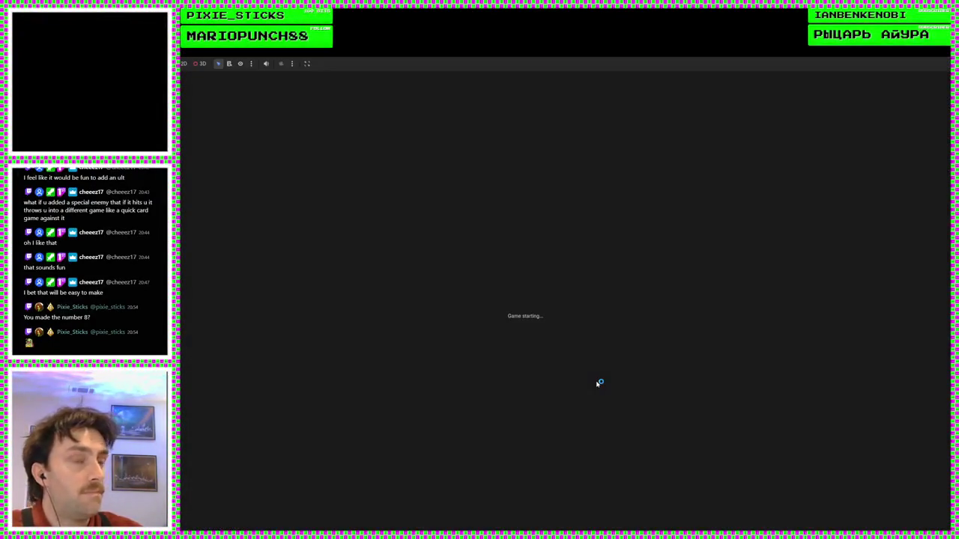
- Move the player around with the arrow keys watching the score digit, then stop with F8
{"action": "key", "text": "Left"}
{"action": "key", "text": "Down"}
{"action": "key", "text": "Up"}
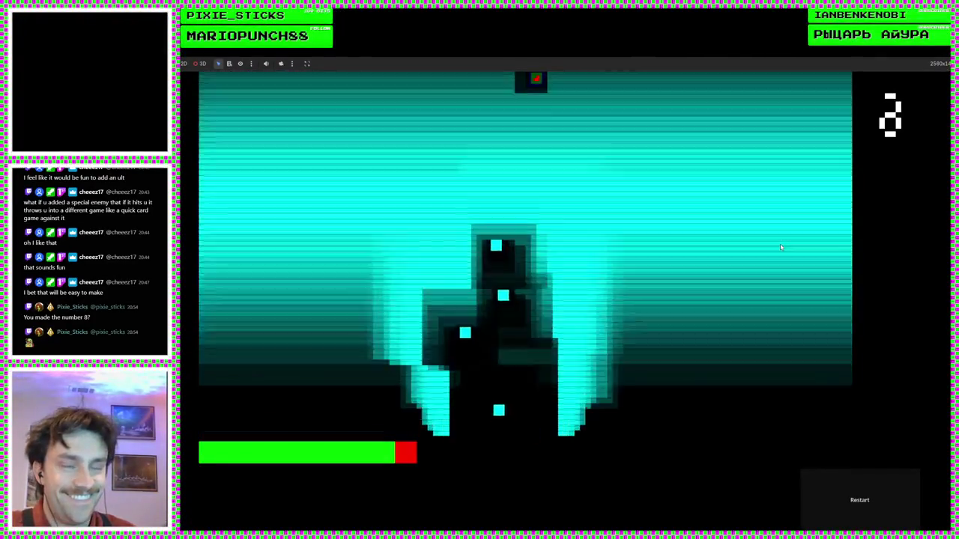
{"action": "key", "text": "Left"}
{"action": "key", "text": "Down"}
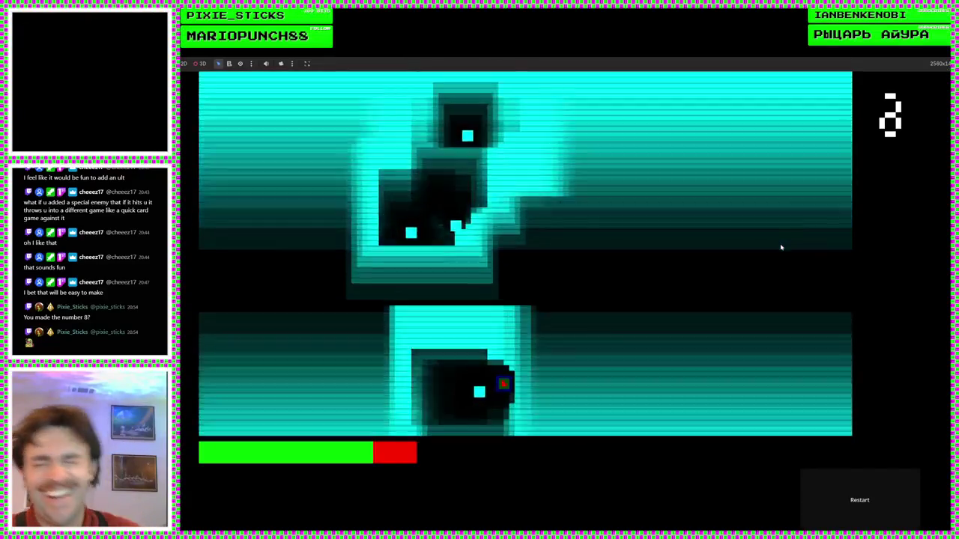
{"action": "key", "text": "Right"}
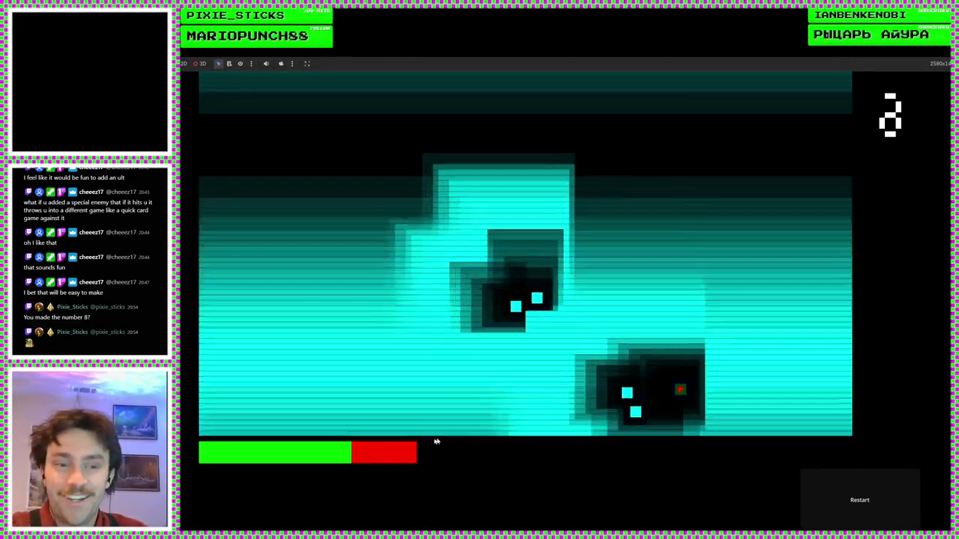
{"action": "key", "text": "Up"}
{"action": "key", "text": "Down"}
{"action": "key", "text": "Right"}
{"action": "key", "text": "Right"}
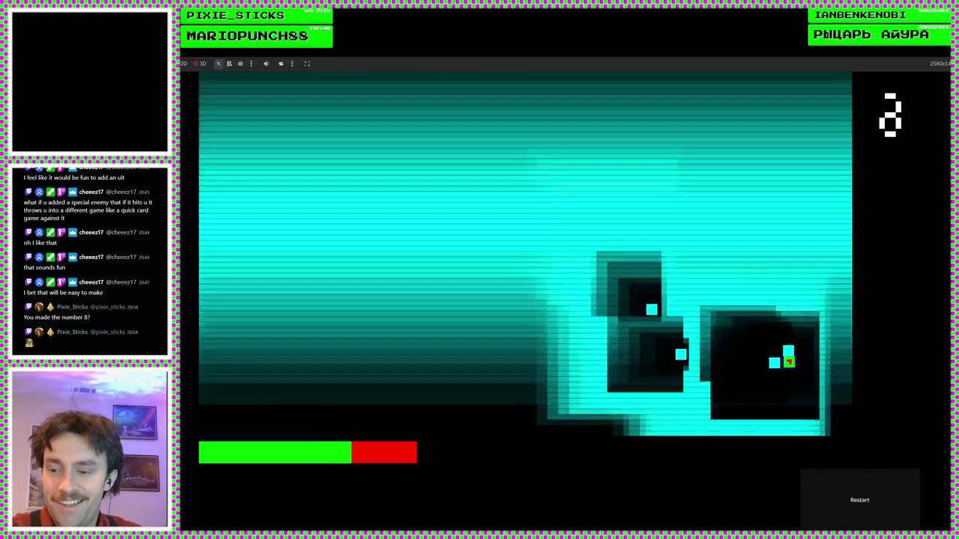
{"action": "key", "text": "F8"}
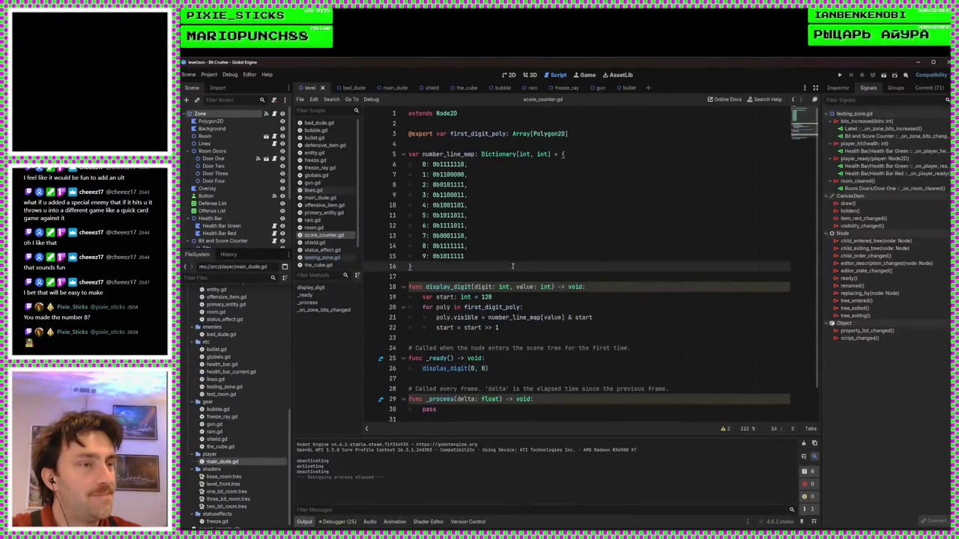
- Review the digit bitmask map in score_counter.gd
{"action": "left_click", "coordinate": [486, 275]}
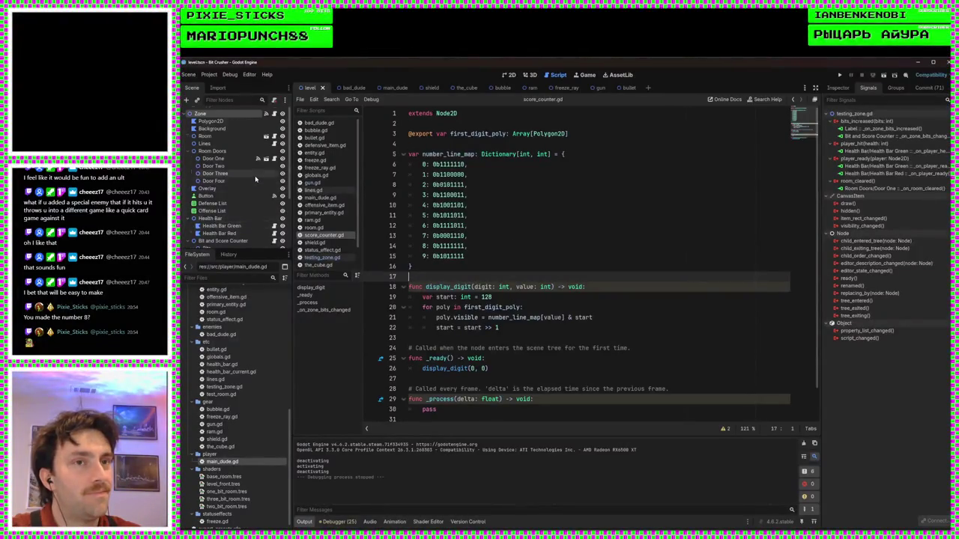
{"action": "scroll", "coordinate": [254, 179], "scroll_direction": "down", "scroll_amount": 3}
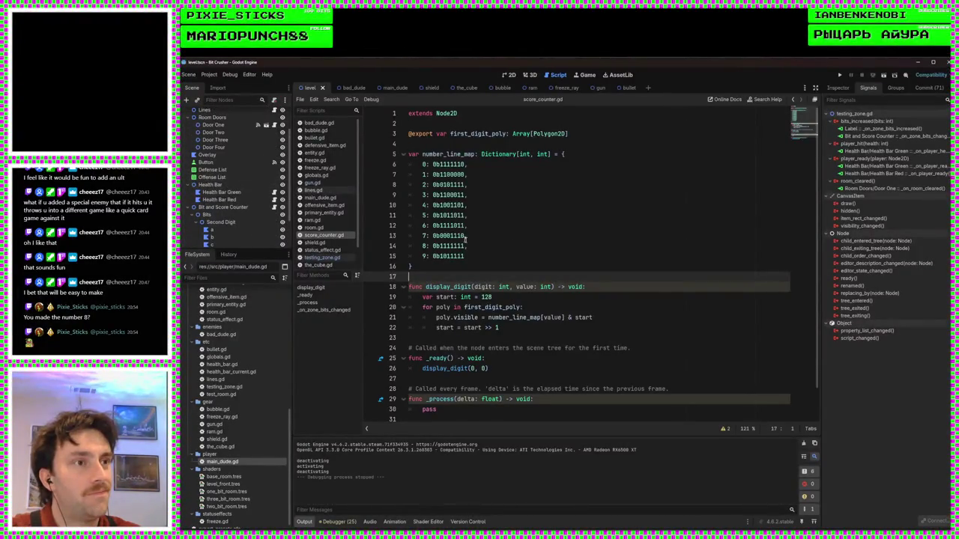
{"action": "left_click", "coordinate": [445, 274]}
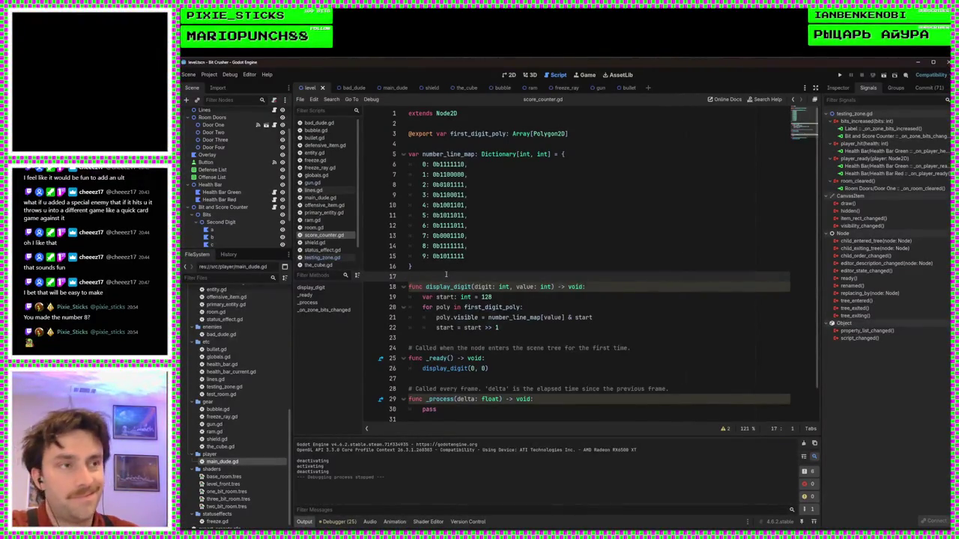
- Show Bit and Score Counter in the 2D view and inspect polygon g and Second Digit
{"action": "left_click", "coordinate": [225, 206]}
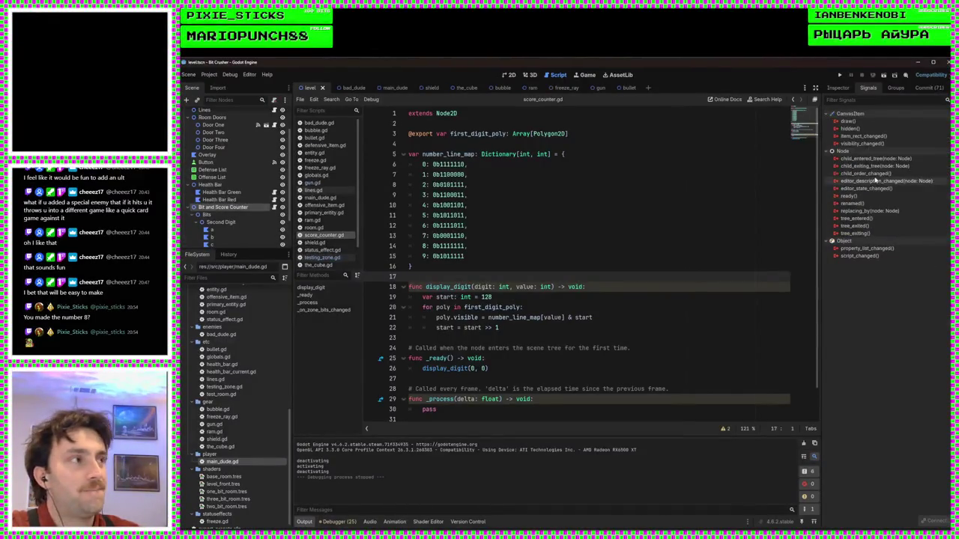
{"action": "left_click", "coordinate": [837, 87]}
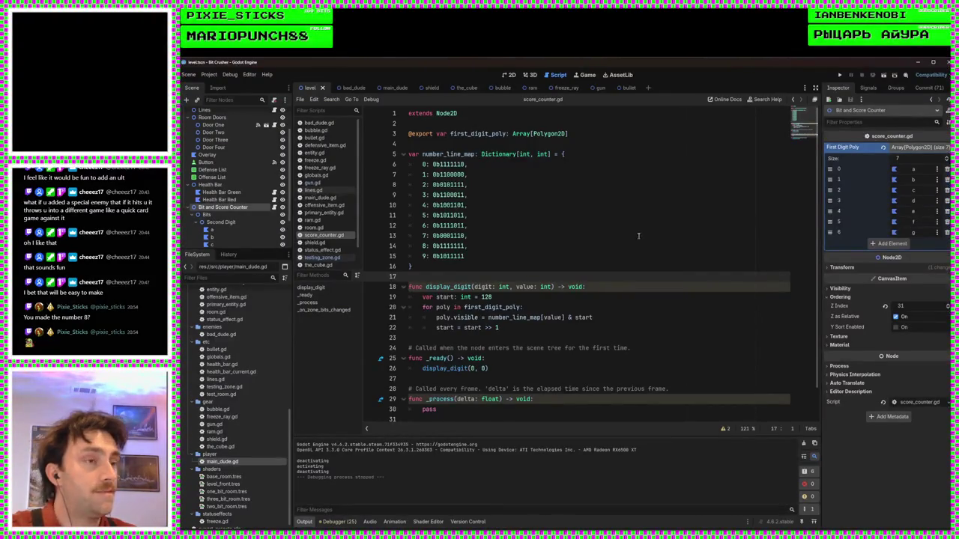
{"action": "left_click", "coordinate": [510, 75]}
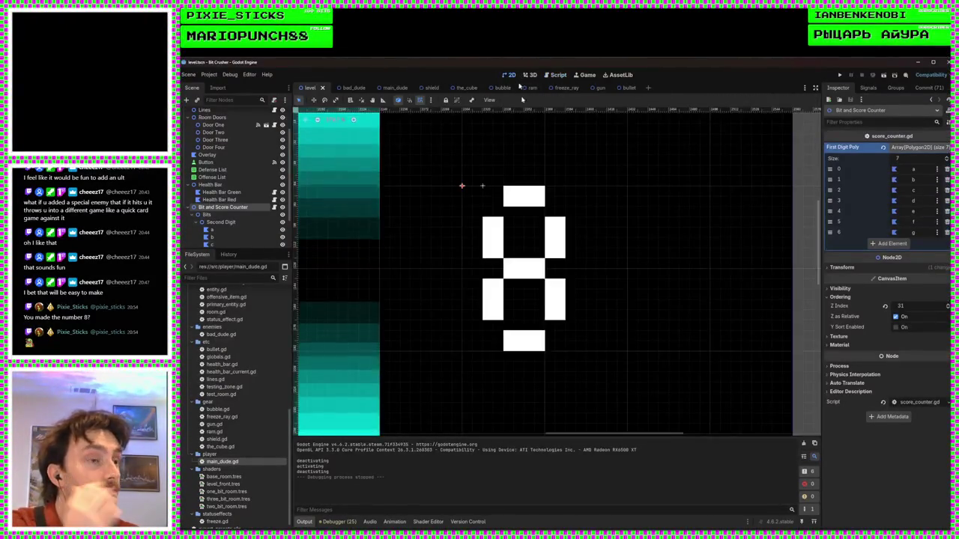
{"action": "scroll", "coordinate": [251, 232], "scroll_direction": "down", "scroll_amount": 2}
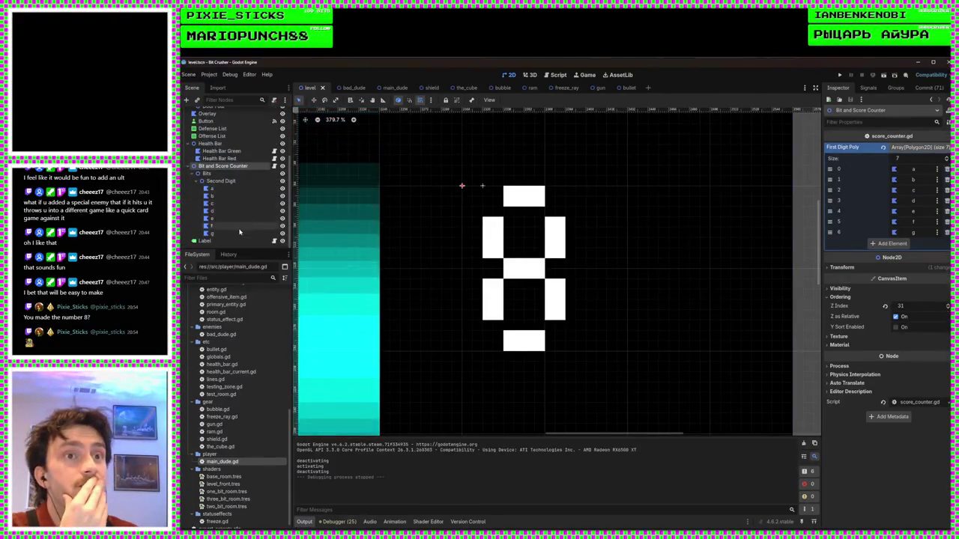
{"action": "left_click", "coordinate": [239, 234]}
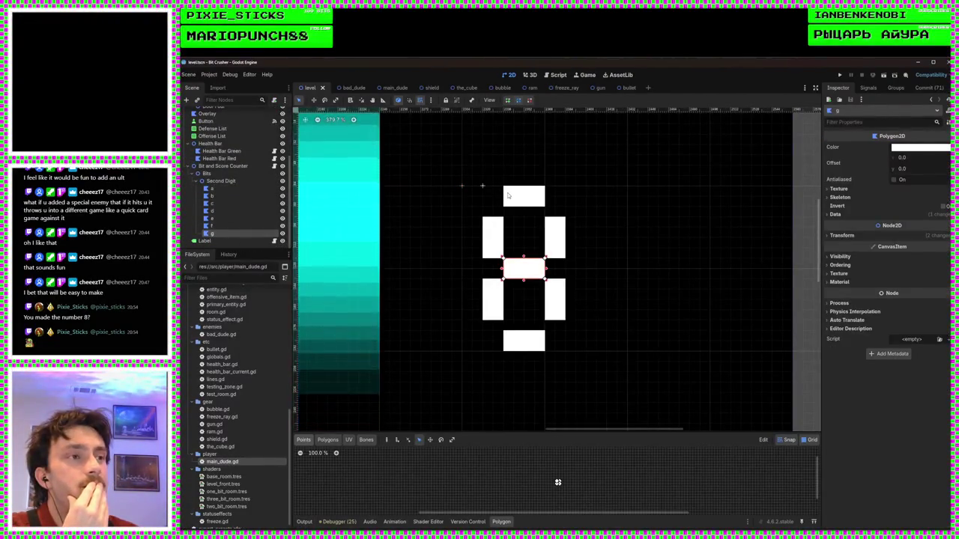
{"action": "left_click", "coordinate": [217, 182]}
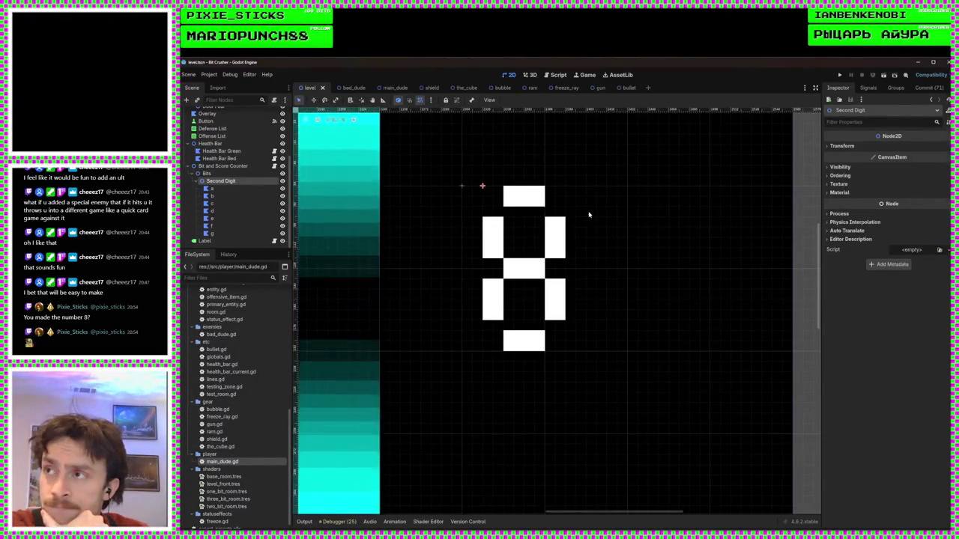
{"action": "left_click", "coordinate": [560, 75]}
{"action": "left_click", "coordinate": [501, 163]}
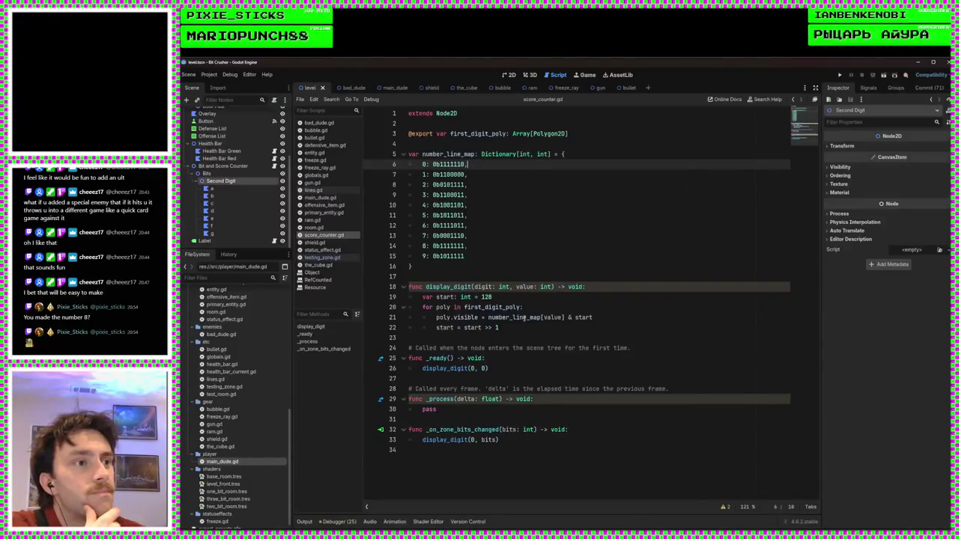
- Append .reverse() to first_digit_poly in the display_digit loop header
{"action": "left_click", "coordinate": [521, 308]}
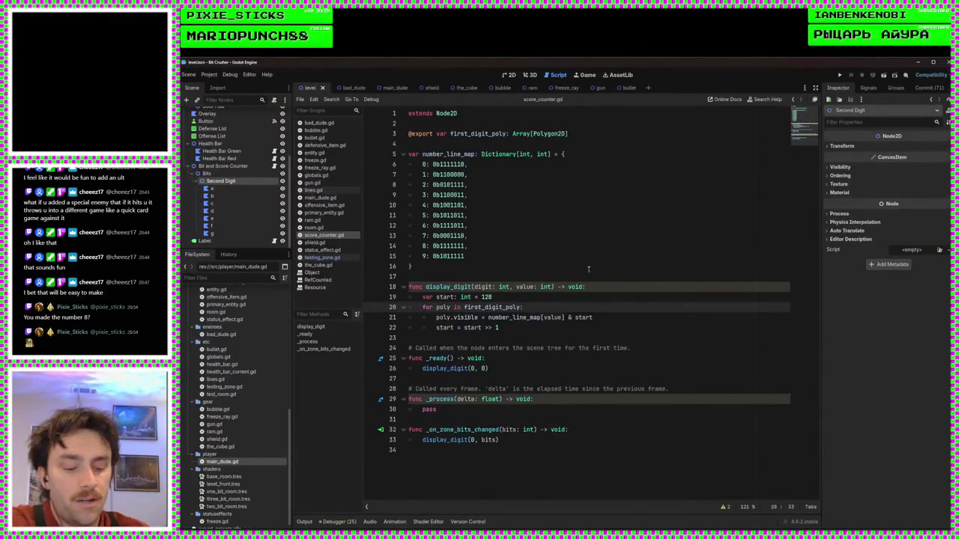
{"action": "type", "text": ".rev"}
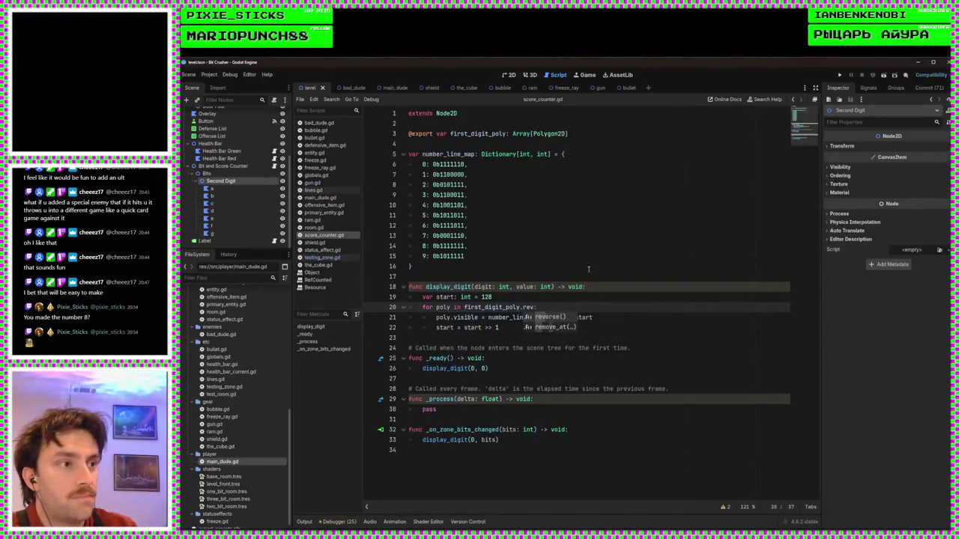
{"action": "key", "text": "Return"}
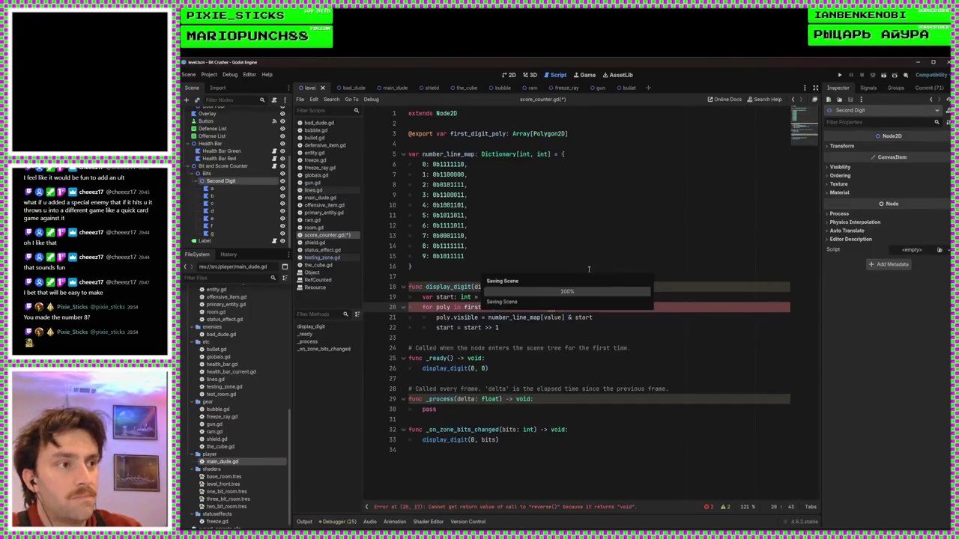